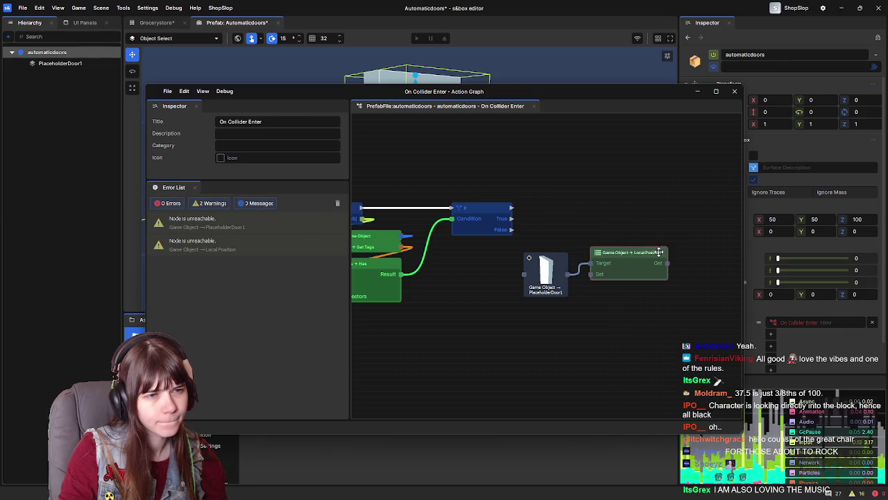
# Wire the Get Local Position output into a new Set Local Position node found by searching 'position'
pyautogui.moveTo(667, 262); pyautogui.dragTo(684, 244)
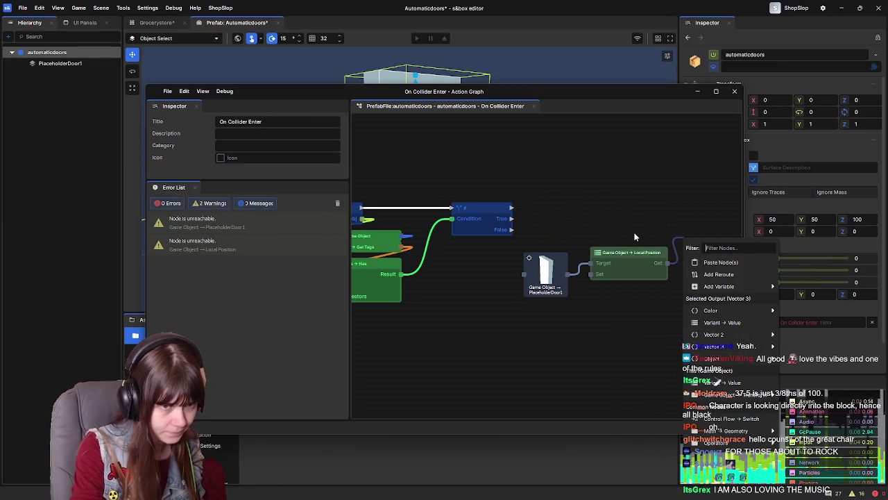
pyautogui.write('set')
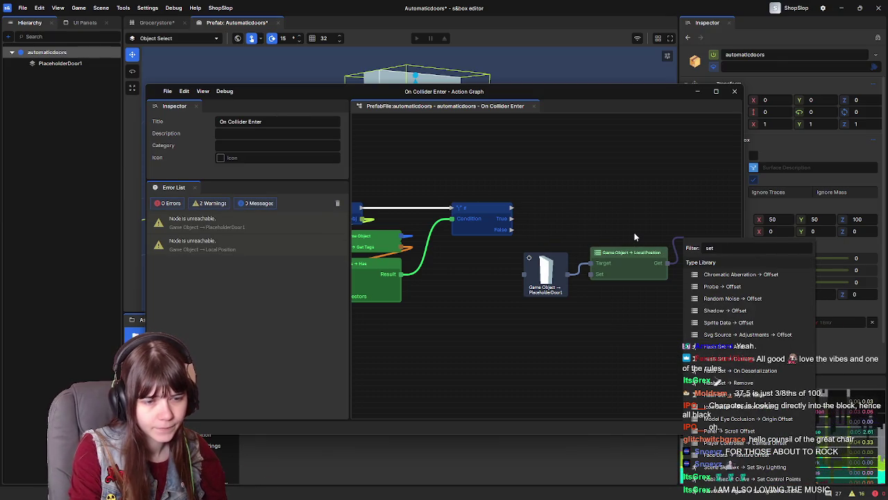
pyautogui.write(' pos')
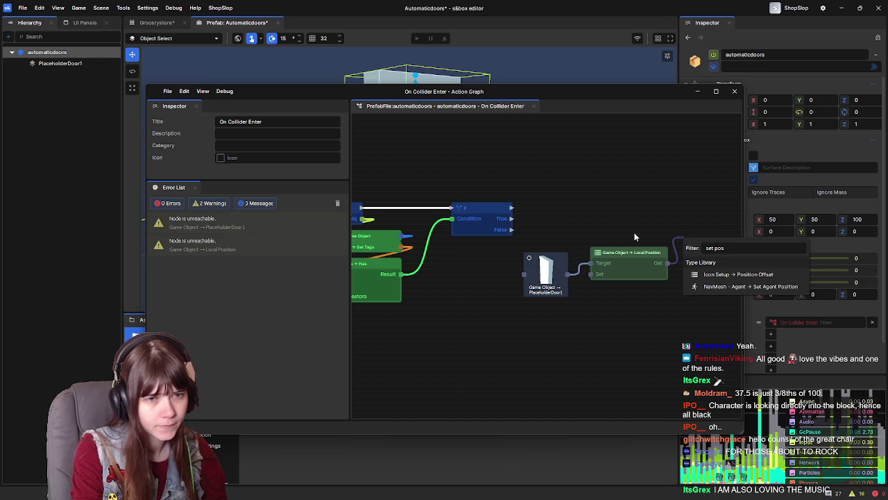
pyautogui.press('BackSpace')
pyautogui.press('BackSpace')
pyautogui.press('BackSpace')
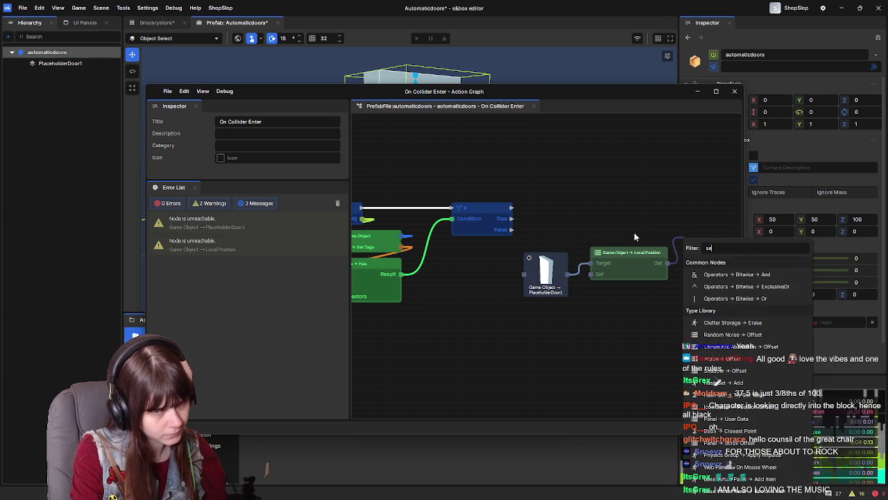
pyautogui.write('positio')
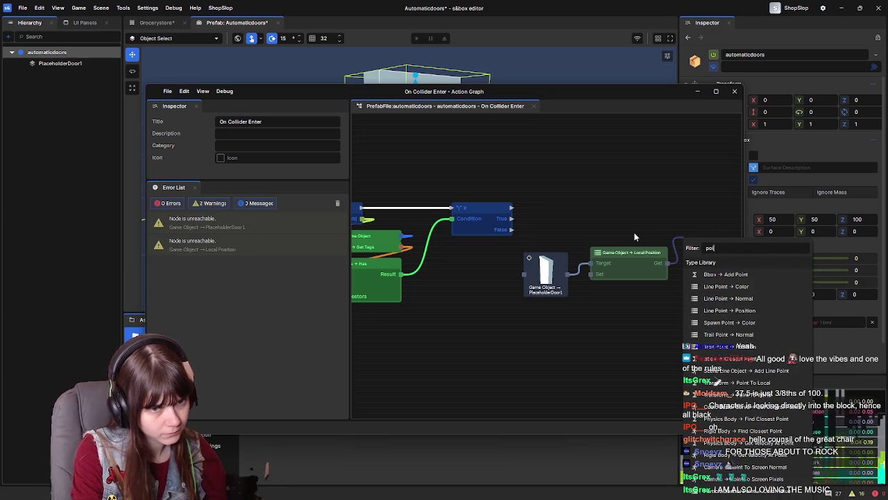
pyautogui.write('n')
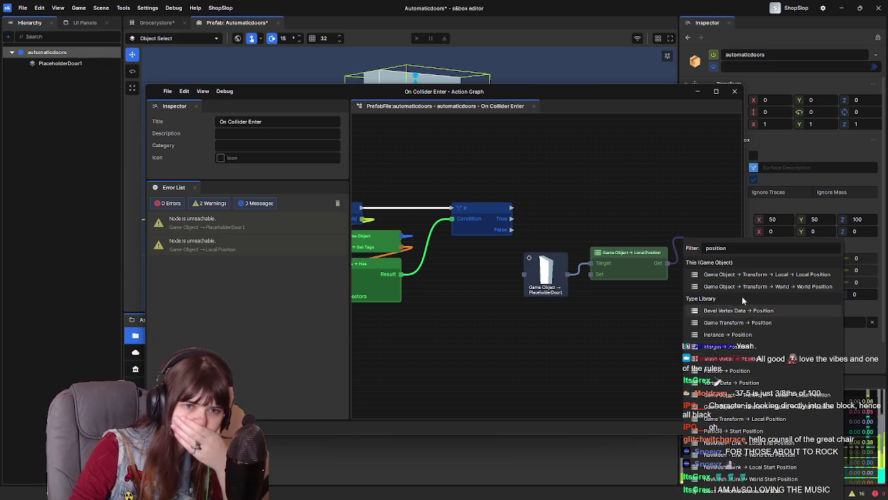
pyautogui.click(757, 278)
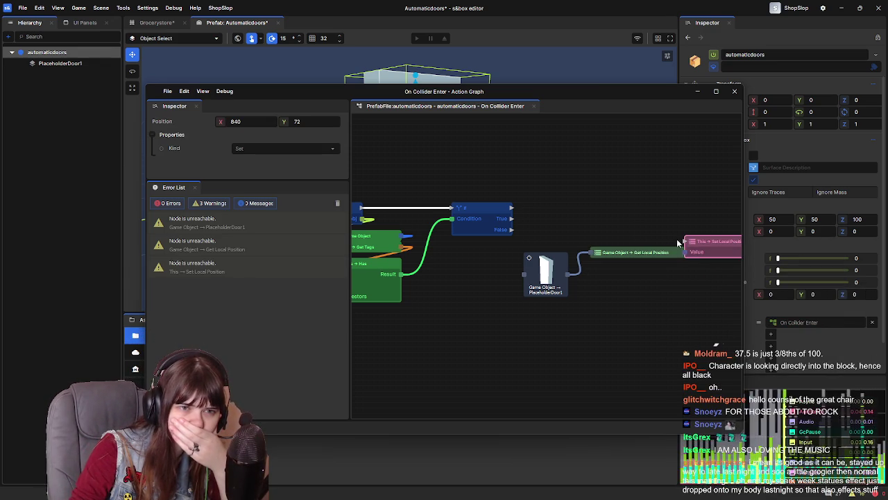
# Move the Set Local Position node higher and check the Get Local Position node's options
pyautogui.moveTo(651, 201); pyautogui.dragTo(591, 213)
pyautogui.moveTo(677, 254); pyautogui.dragTo(692, 220)
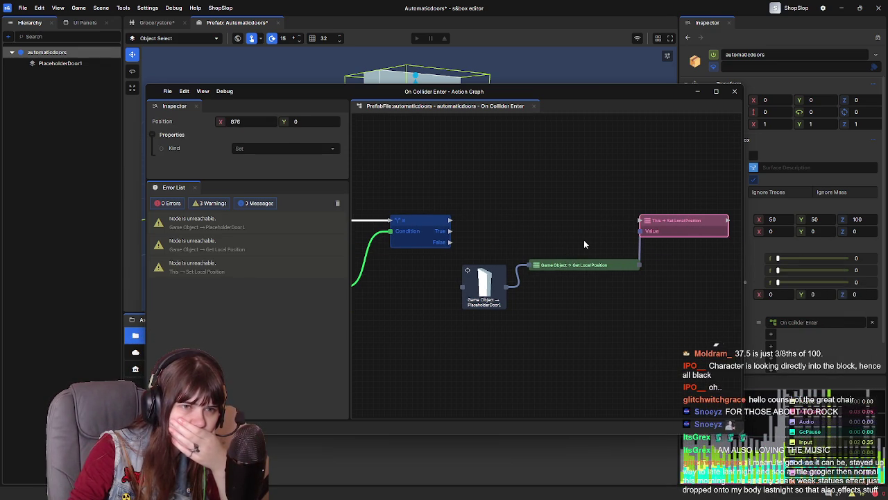
pyautogui.click(605, 235)
pyautogui.click(635, 257)
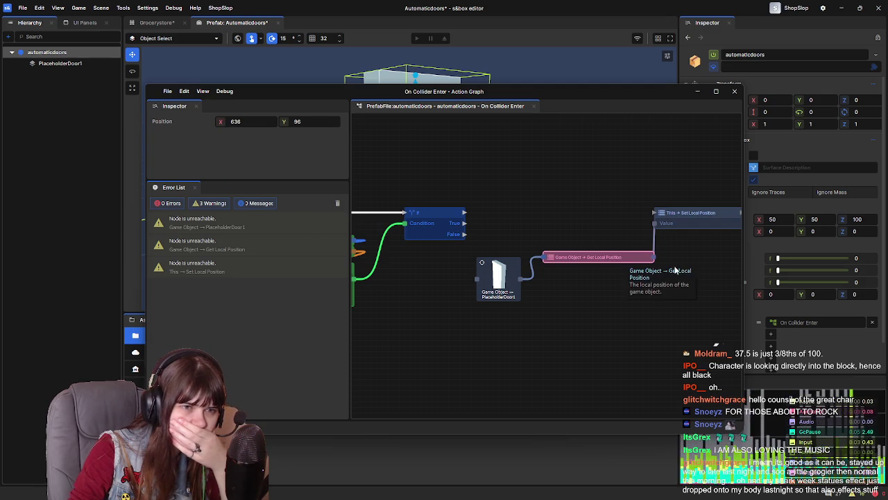
pyautogui.rightClick(557, 313)
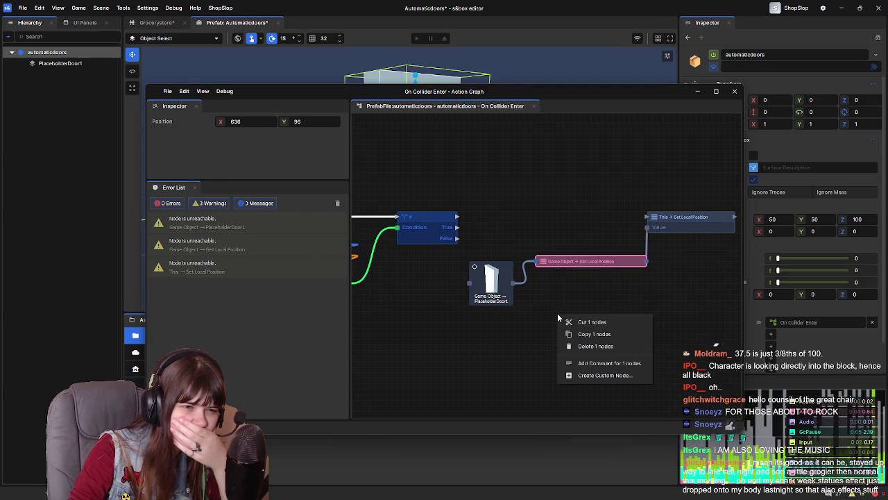
pyautogui.click(555, 323)
# Filter the node list for 'delay' and add a Delay node to the graph
pyautogui.rightClick(555, 324)
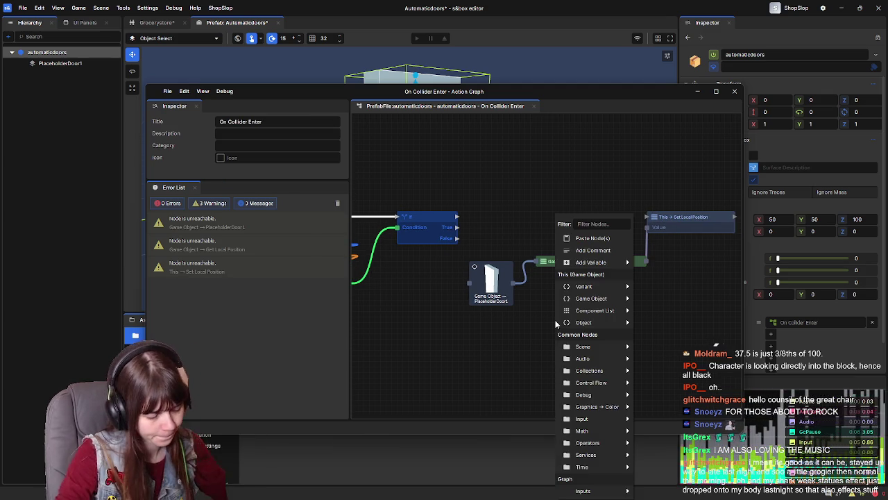
pyautogui.write('ve')
pyautogui.click(582, 324)
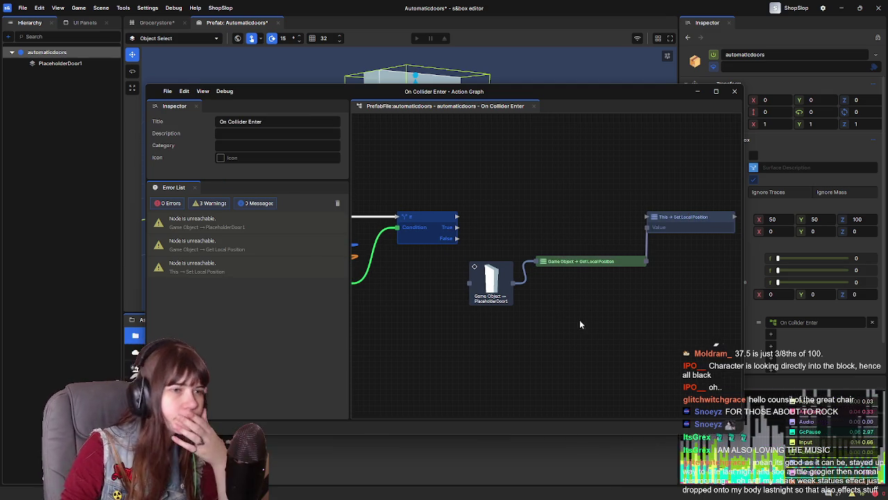
pyautogui.rightClick(548, 316)
pyautogui.write('delay')
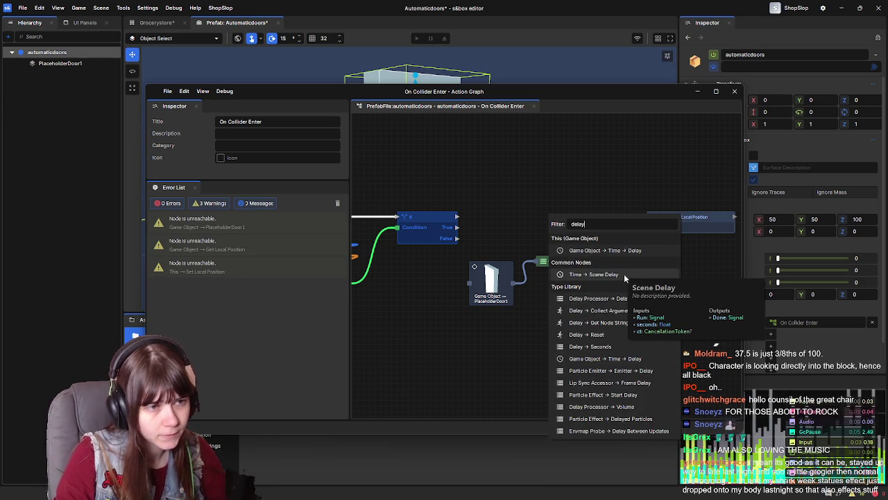
pyautogui.click(610, 251)
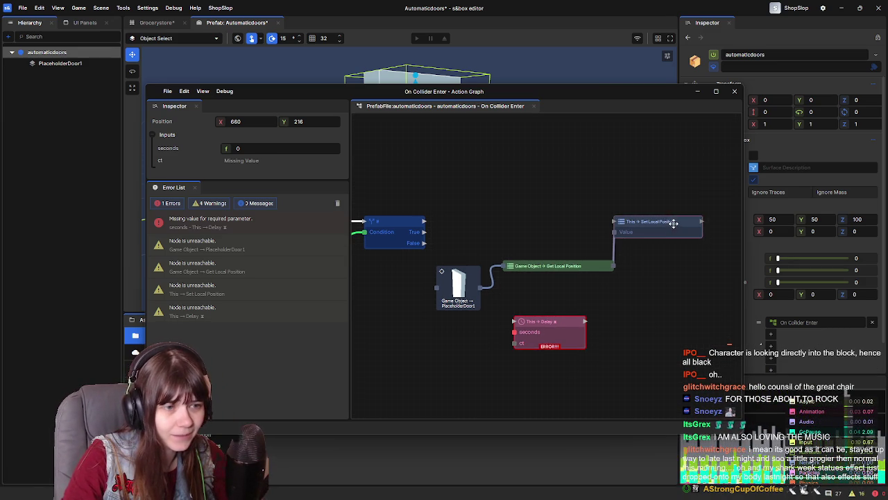
# Drag the Delay node further right on the canvas
pyautogui.moveTo(566, 310)
pyautogui.mouseDown()
pyautogui.moveTo(650, 309)
pyautogui.moveTo(611, 305)
pyautogui.moveTo(666, 288)
pyautogui.moveTo(701, 221)
pyautogui.moveTo(541, 307)
pyautogui.moveTo(489, 313)
pyautogui.moveTo(503, 304)
pyautogui.moveTo(454, 286)
pyautogui.moveTo(470, 293)
pyautogui.mouseUp()
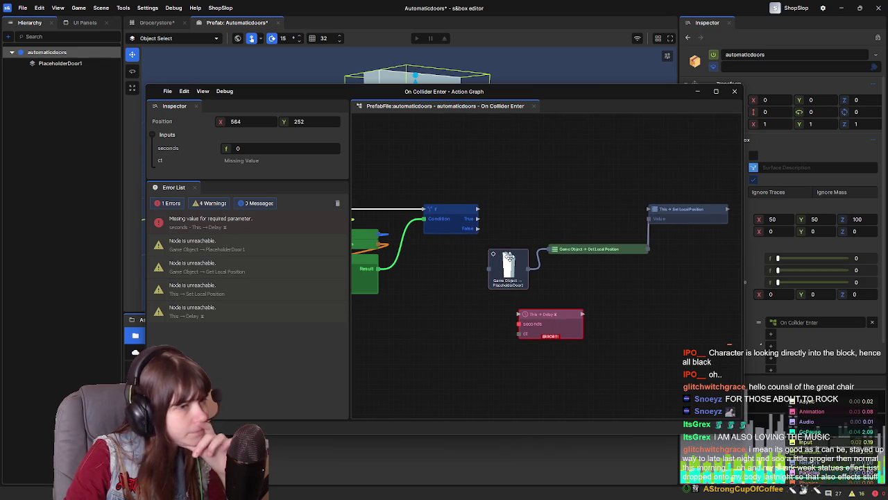
# Connect the If node's True output to the Set Local Position node
pyautogui.click(509, 267)
pyautogui.moveTo(478, 219); pyautogui.dragTo(646, 209)
pyautogui.click(589, 248)
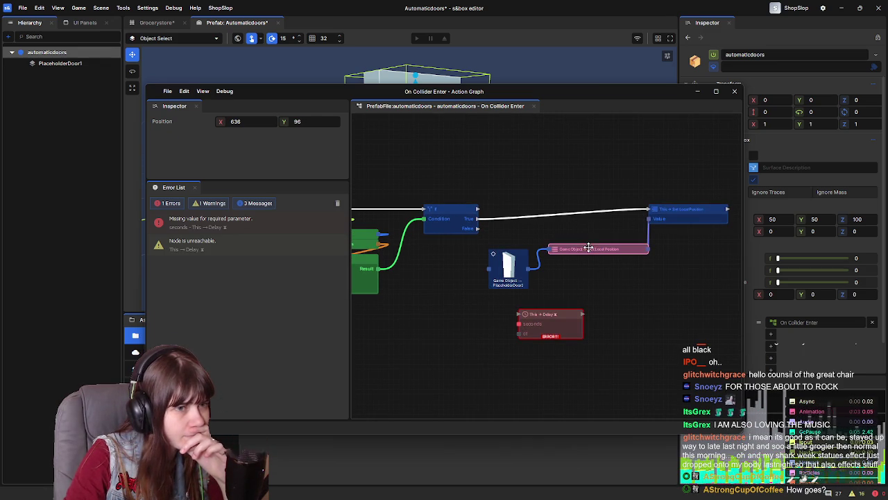
pyautogui.click(704, 210)
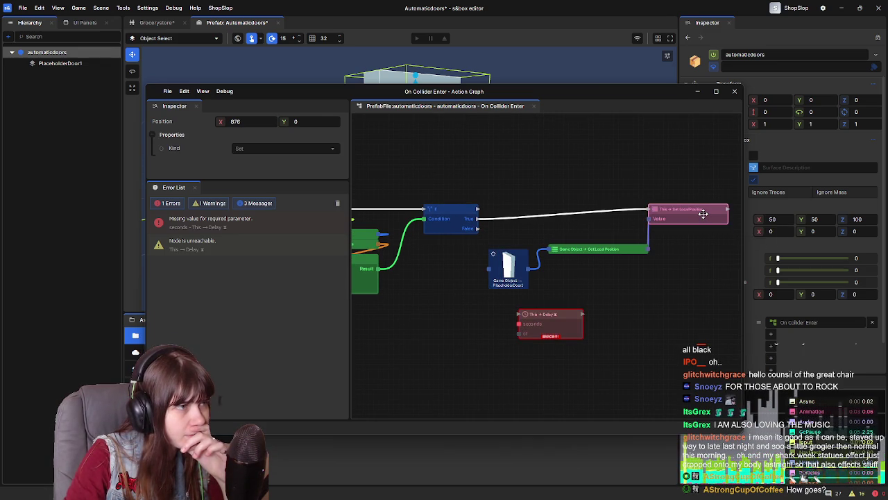
pyautogui.click(603, 248)
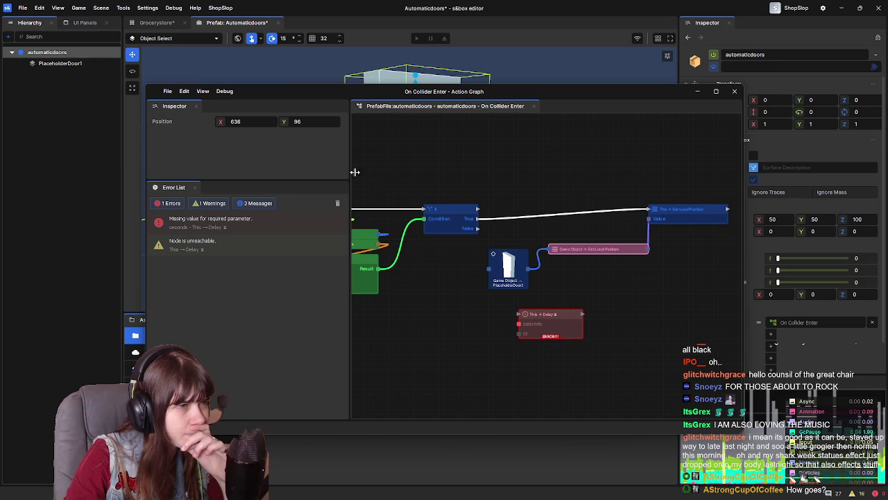
pyautogui.click(507, 253)
pyautogui.click(572, 249)
pyautogui.click(510, 258)
# Move the door game object node left and rewire it into Get Local Position
pyautogui.moveTo(510, 258); pyautogui.dragTo(461, 257)
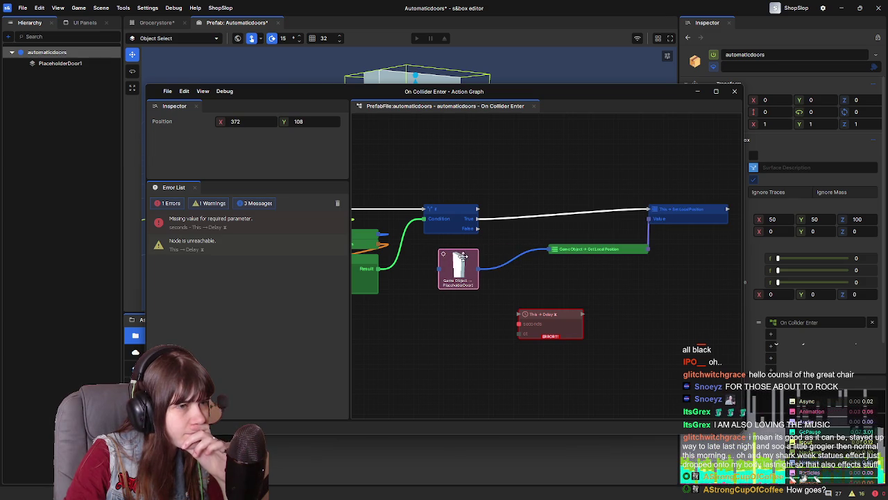
pyautogui.moveTo(550, 249); pyautogui.dragTo(588, 254)
pyautogui.click(526, 252)
pyautogui.moveTo(478, 268)
pyautogui.mouseDown()
pyautogui.moveTo(563, 251)
pyautogui.moveTo(548, 250)
pyautogui.mouseUp()
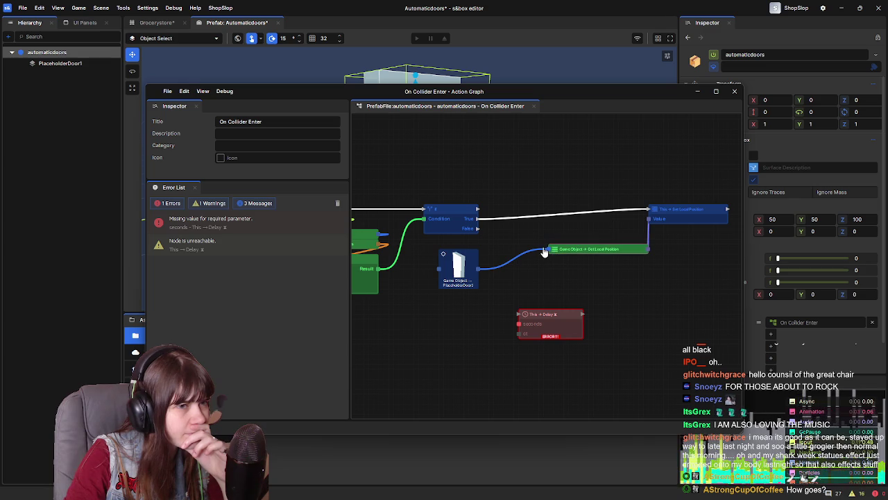
pyautogui.moveTo(649, 213); pyautogui.dragTo(598, 212)
pyautogui.click(586, 237)
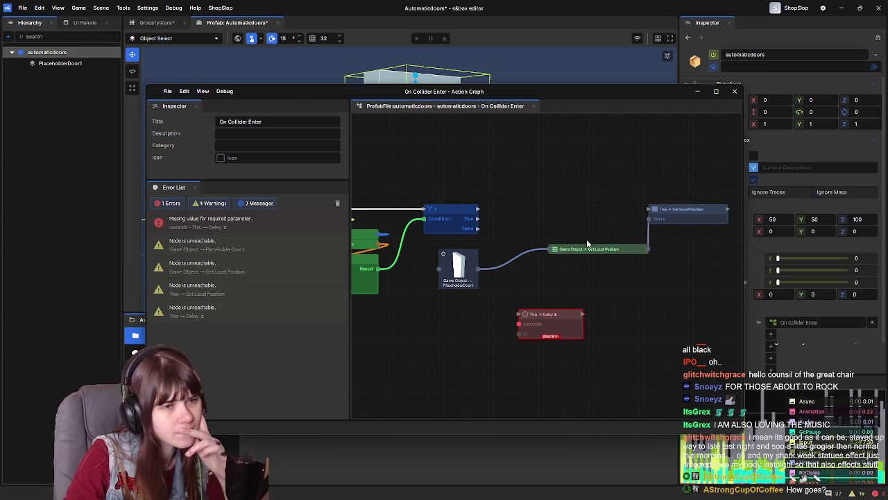
# Reconnect the True output to Set Local Position and detach its position value
pyautogui.click(642, 249)
pyautogui.moveTo(648, 251); pyautogui.dragTo(662, 235)
pyautogui.click(637, 222)
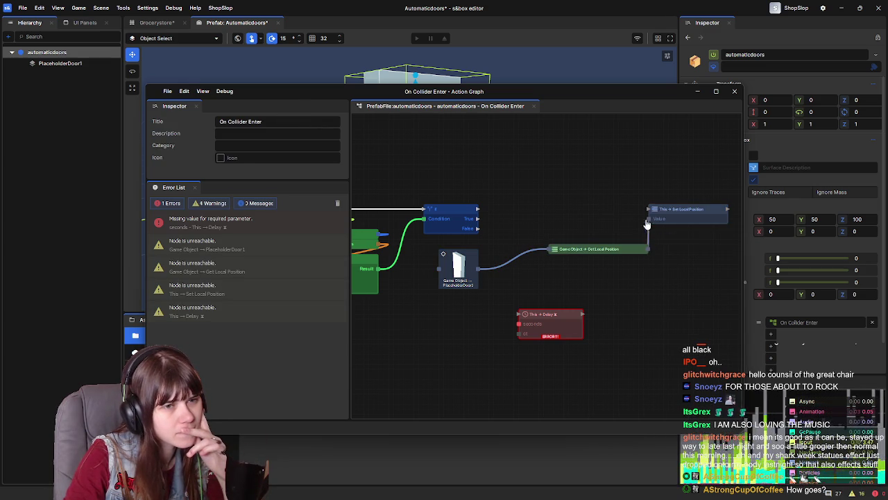
pyautogui.click(647, 223)
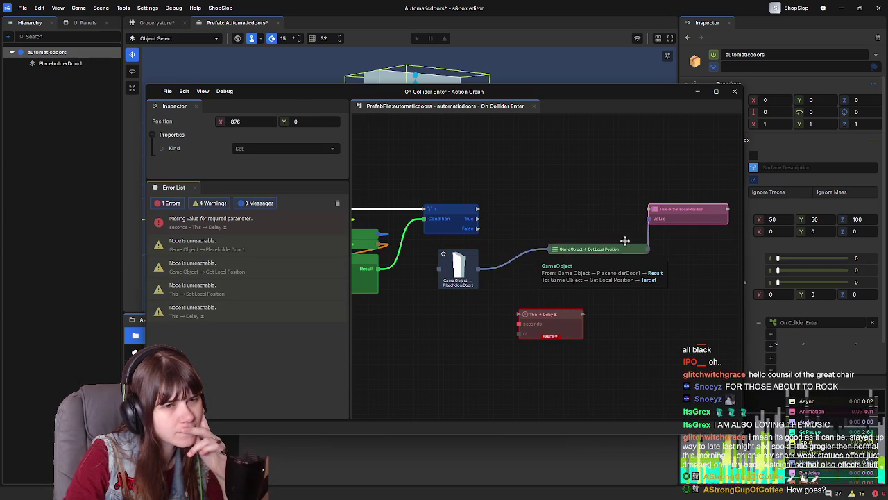
pyautogui.moveTo(477, 219)
pyautogui.mouseDown()
pyautogui.moveTo(644, 209)
pyautogui.moveTo(628, 229)
pyautogui.mouseUp()
pyautogui.click(647, 236)
pyautogui.click(676, 210)
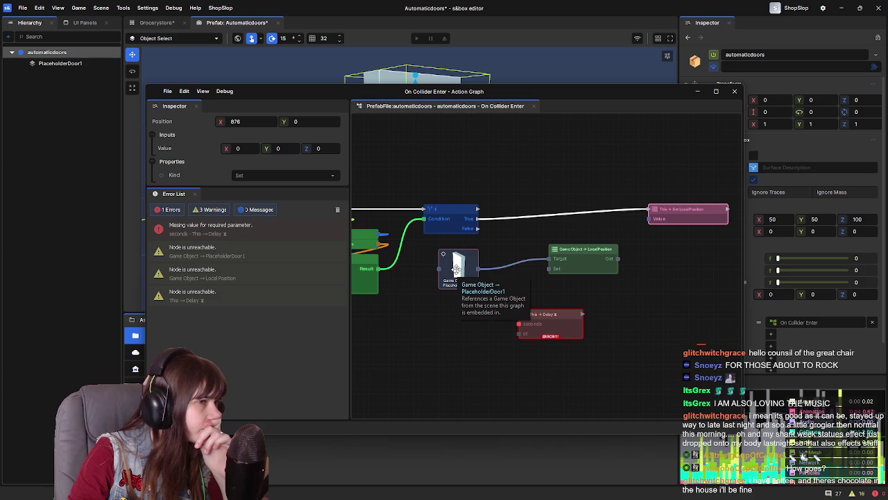
# Add a Local Position node from the door object's output and place it higher
pyautogui.moveTo(478, 273); pyautogui.dragTo(565, 195)
pyautogui.write('set loca')
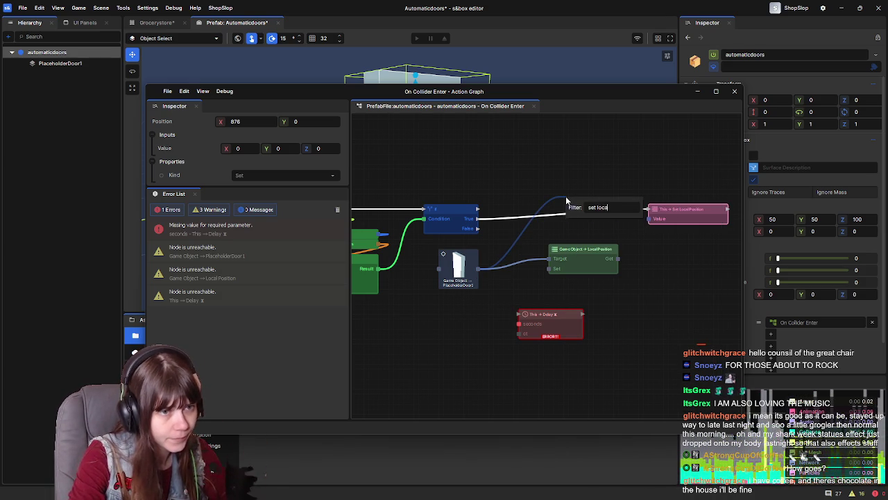
pyautogui.press('BackSpace')
pyautogui.press('BackSpace')
pyautogui.press('BackSpace')
pyautogui.write('local')
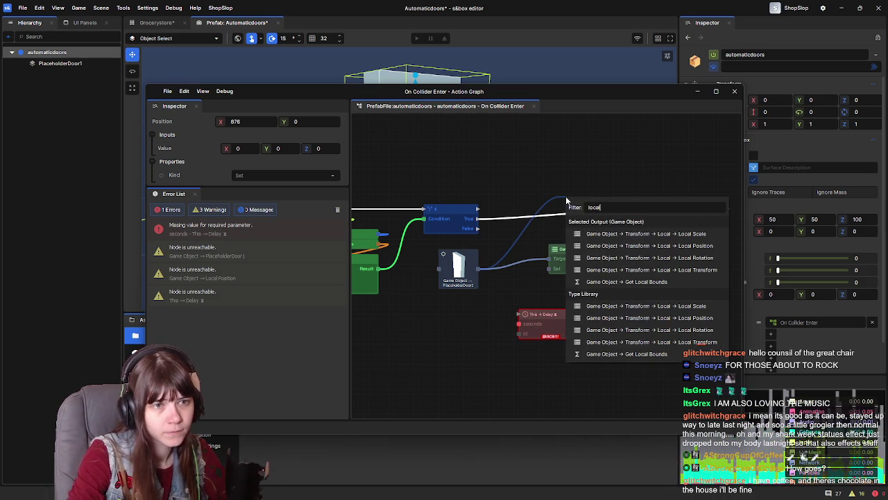
pyautogui.click(699, 246)
pyautogui.moveTo(598, 203); pyautogui.dragTo(590, 154)
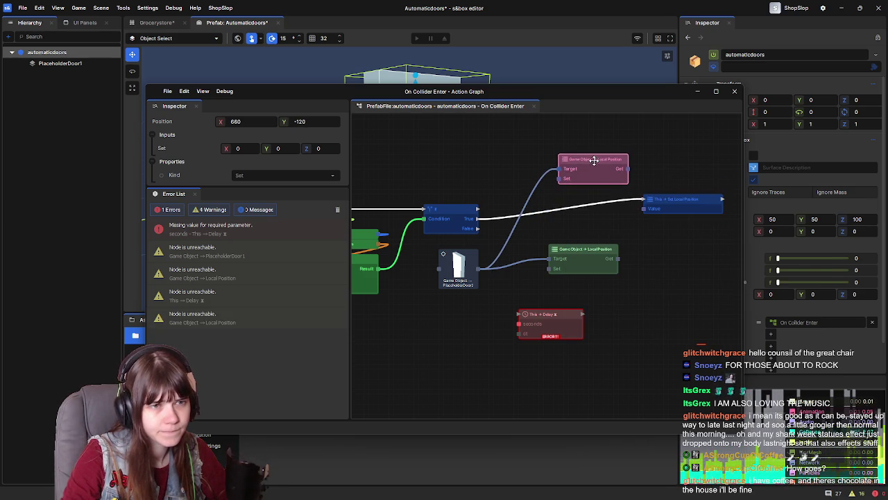
# Box-select the three position nodes and delete them
pyautogui.click(685, 199)
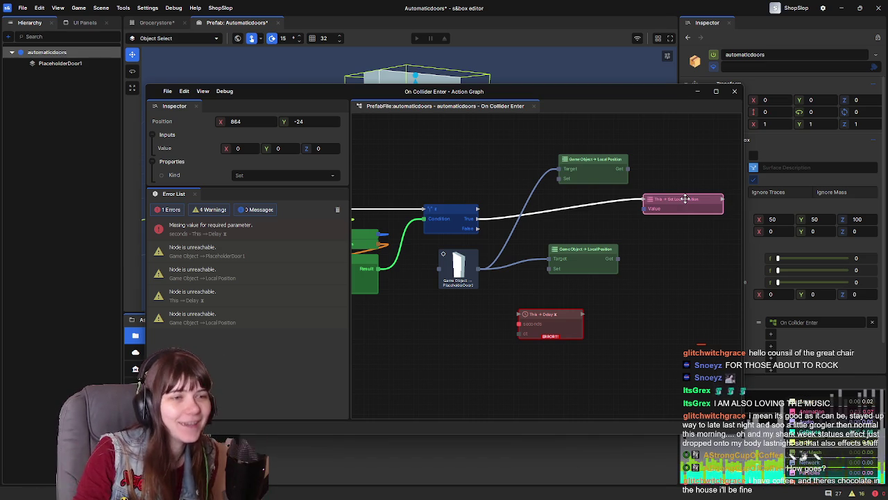
pyautogui.click(580, 161)
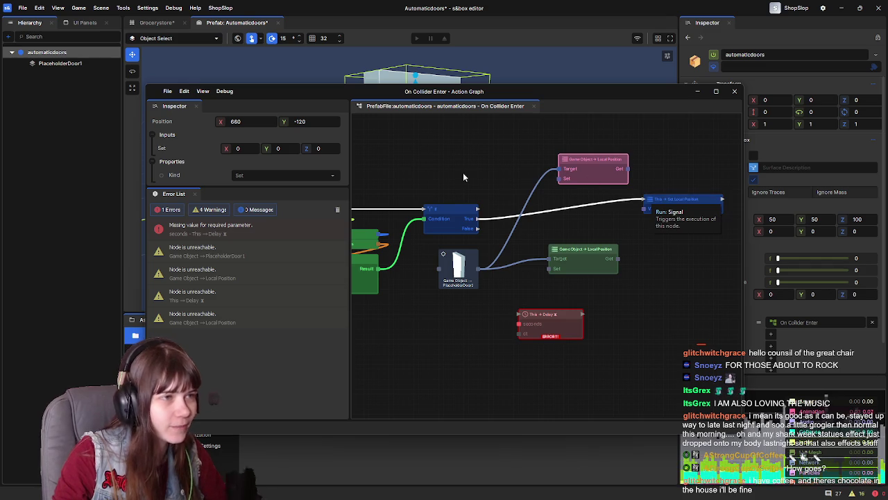
pyautogui.scroll(-2, 484, 183)
pyautogui.scroll(3, 548, 198)
pyautogui.moveTo(569, 170)
pyautogui.mouseDown()
pyautogui.moveTo(698, 292)
pyautogui.moveTo(714, 320)
pyautogui.mouseUp()
pyautogui.press('Delete')
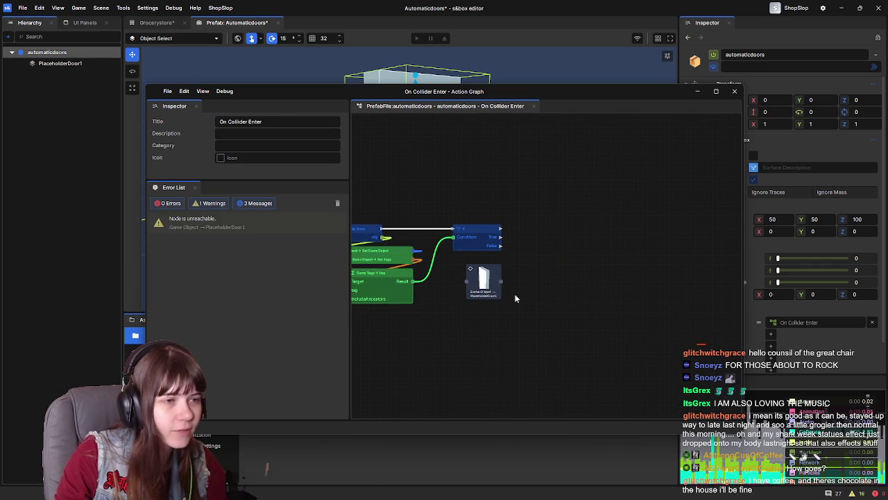
# Delete the leftover unreachable node and bring all nodes into view
pyautogui.click(484, 281)
pyautogui.press('Delete')
pyautogui.moveTo(534, 268); pyautogui.dragTo(615, 253)
pyautogui.scroll(1, 568, 254)
# Save the automaticdoors prefab with Ctrl+S and close the action graph window
pyautogui.hotkey('ctrl', 's')
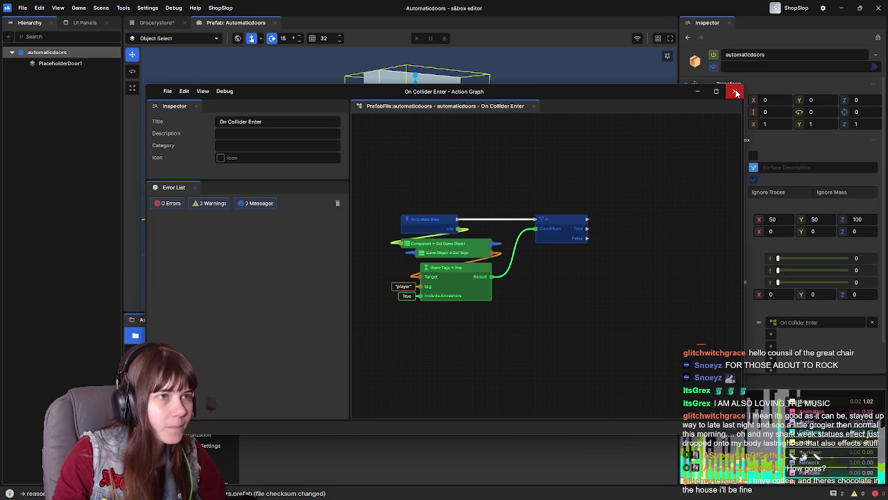
pyautogui.moveTo(654, 283)
pyautogui.mouseDown()
pyautogui.moveTo(628, 279)
pyautogui.moveTo(638, 275)
pyautogui.mouseUp()
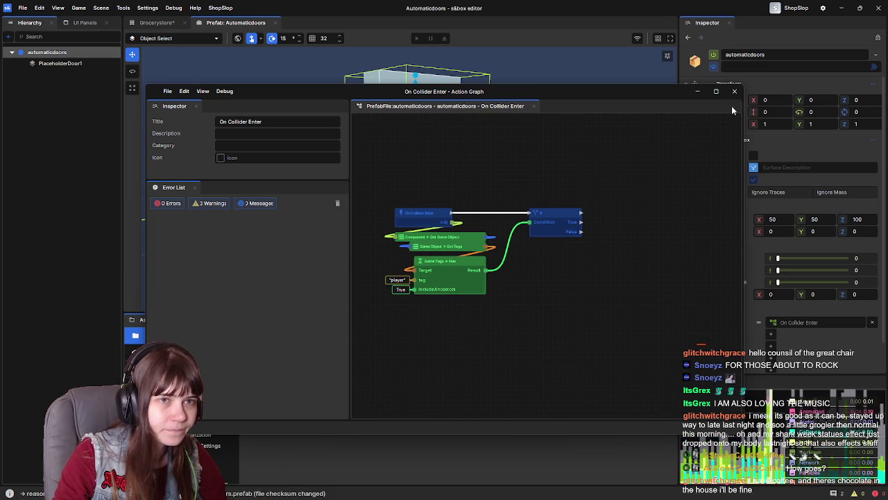
pyautogui.moveTo(618, 250)
pyautogui.mouseDown()
pyautogui.moveTo(628, 250)
pyautogui.moveTo(618, 236)
pyautogui.mouseUp()
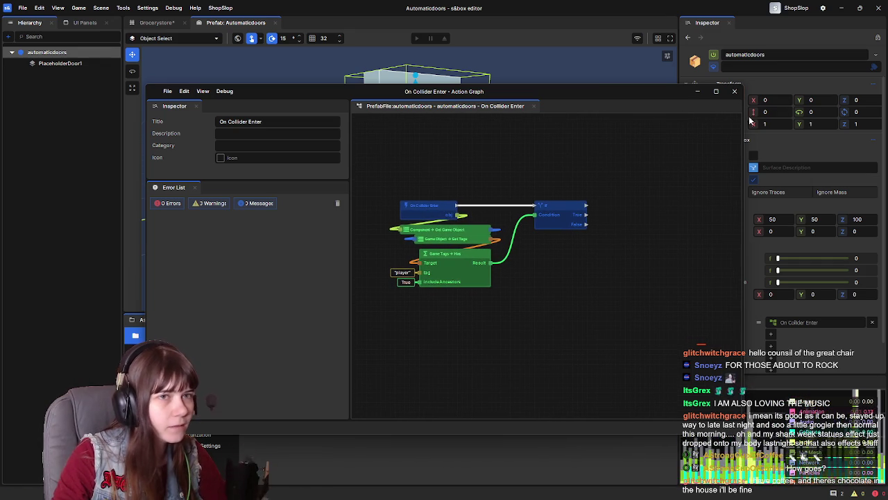
pyautogui.click(734, 91)
pyautogui.click(52, 63)
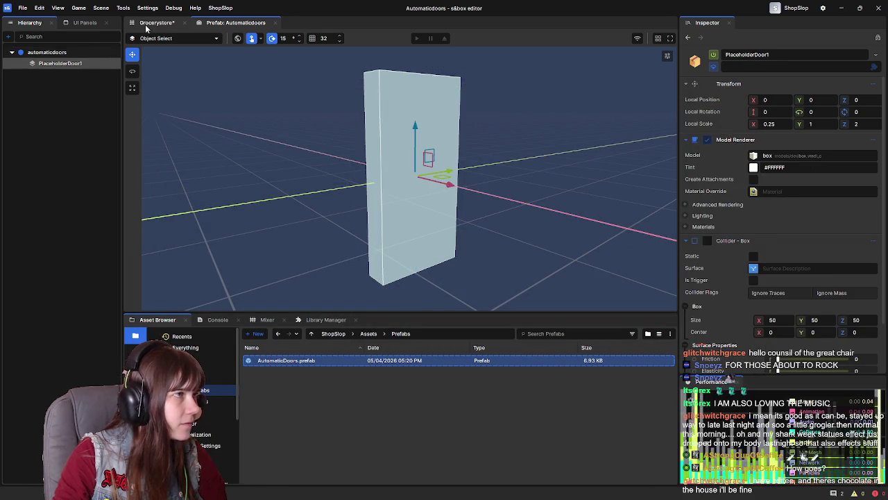
# Return to the Grocerystore scene, close the automaticdoors prefab, and focus on automaticdoors
pyautogui.click(154, 23)
pyautogui.click(271, 22)
pyautogui.doubleClick(58, 118)
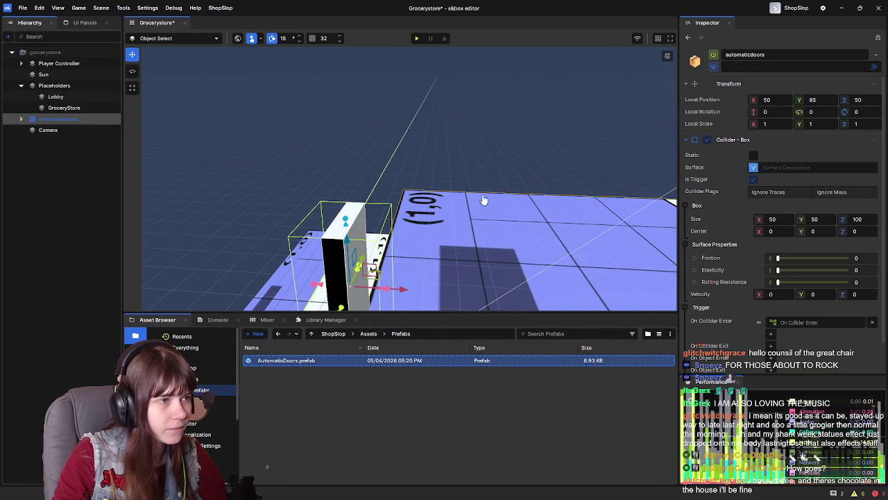
# Play the scene, walk the character through the door, then leave play mode
pyautogui.click(417, 38)
pyautogui.press('w')
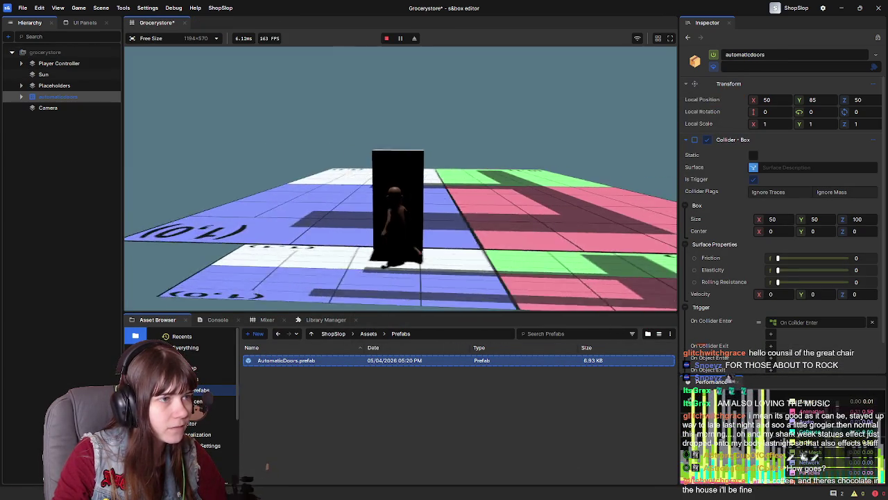
pyautogui.press('a')
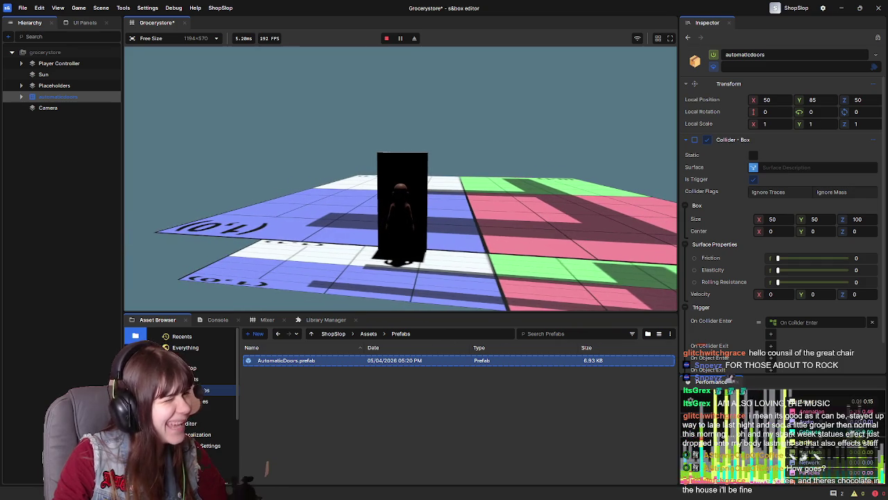
pyautogui.press('w')
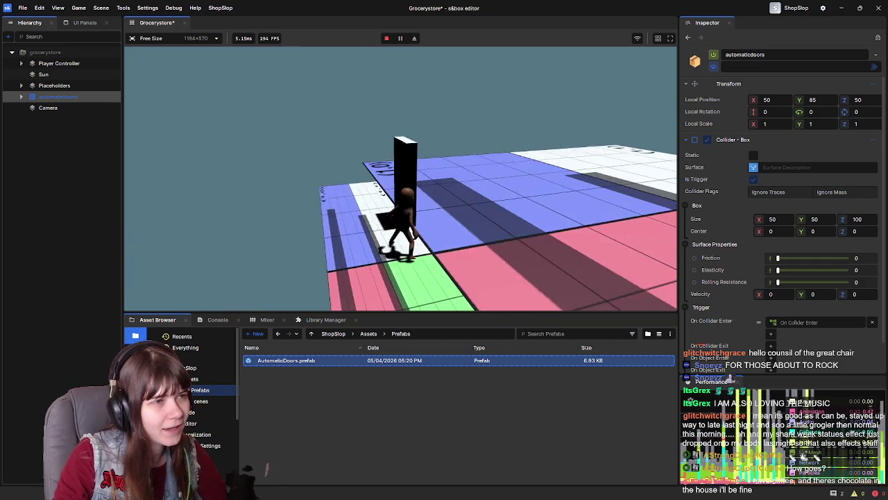
pyautogui.press('Escape')
pyautogui.click(208, 277)
pyautogui.moveTo(300, 234); pyautogui.dragTo(625, 182)
# Undo the automaticdoors addition, deselect the camera, and orbit the scene view
pyautogui.hotkey('ctrl', 'z')
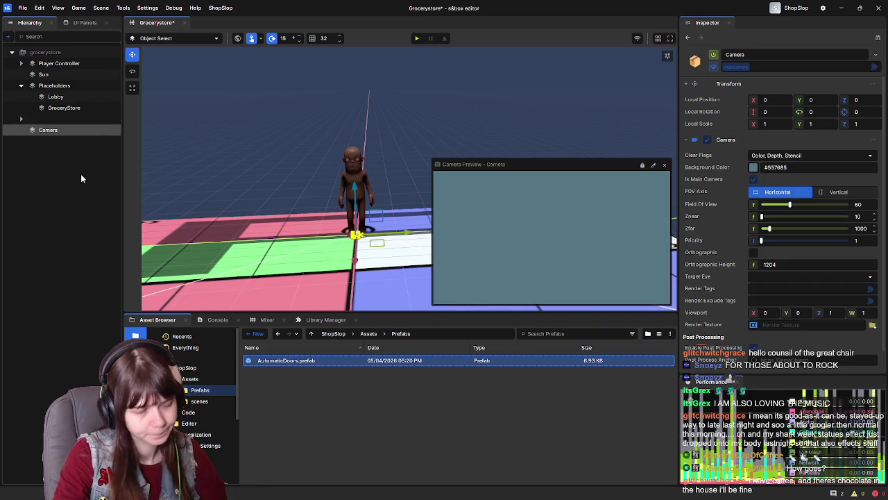
pyautogui.click(66, 165)
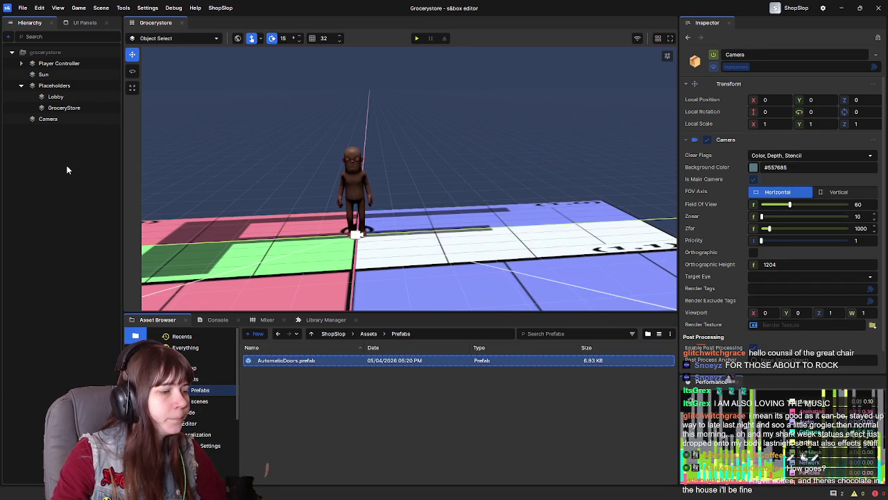
pyautogui.moveTo(470, 243)
pyautogui.mouseDown()
pyautogui.moveTo(509, 244)
pyautogui.moveTo(242, 213)
pyautogui.moveTo(396, 215)
pyautogui.moveTo(442, 231)
pyautogui.moveTo(415, 396)
pyautogui.mouseUp()
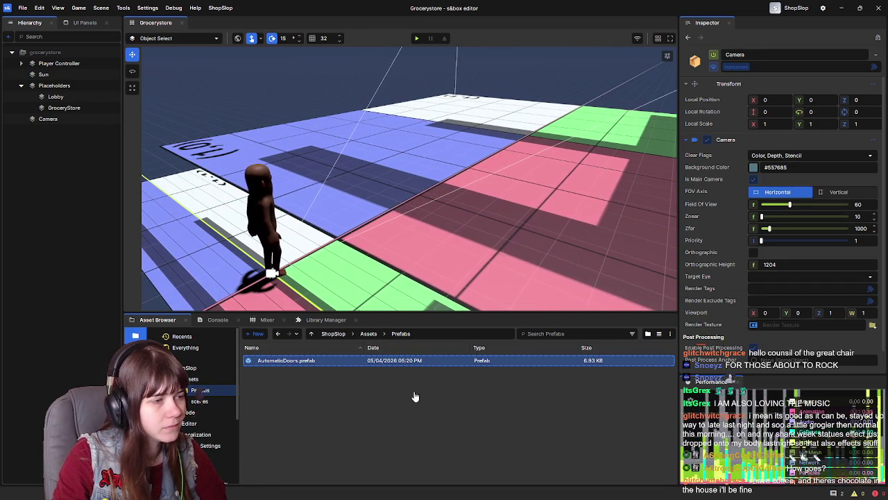
pyautogui.rightClick(48, 136)
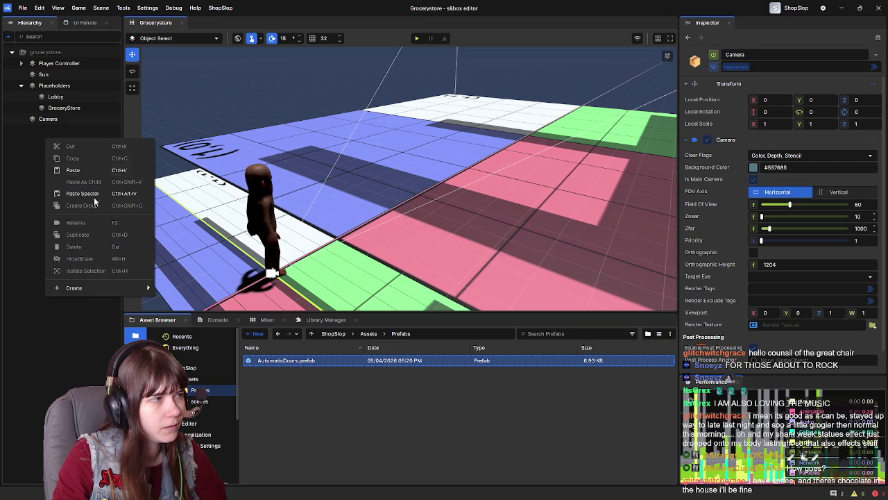
# Create an empty object, rename it from GameObject to GameState, and open Add Component
pyautogui.moveTo(135, 288)
pyautogui.click(171, 287)
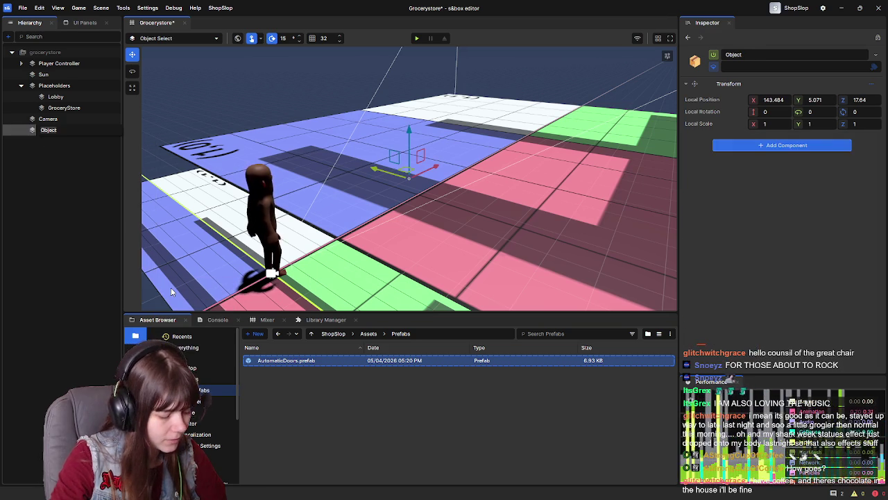
pyautogui.write('GameObject')
pyautogui.press('Return')
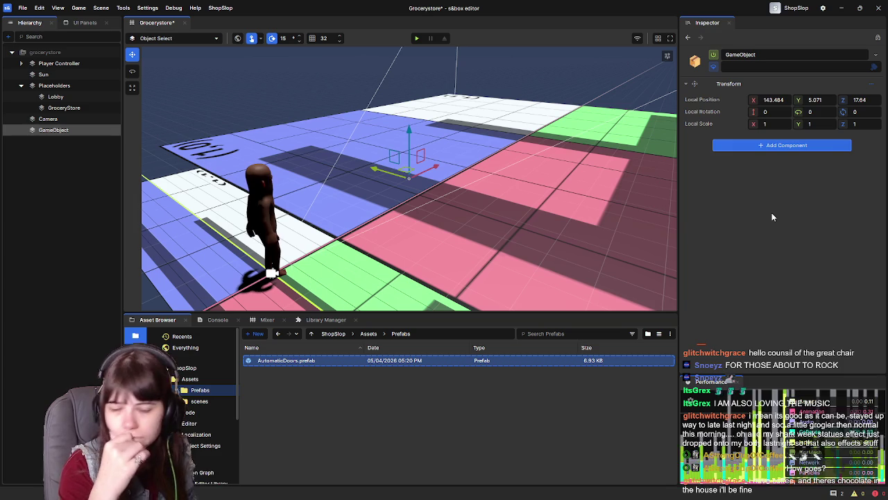
pyautogui.click(52, 130)
pyautogui.write('eState')
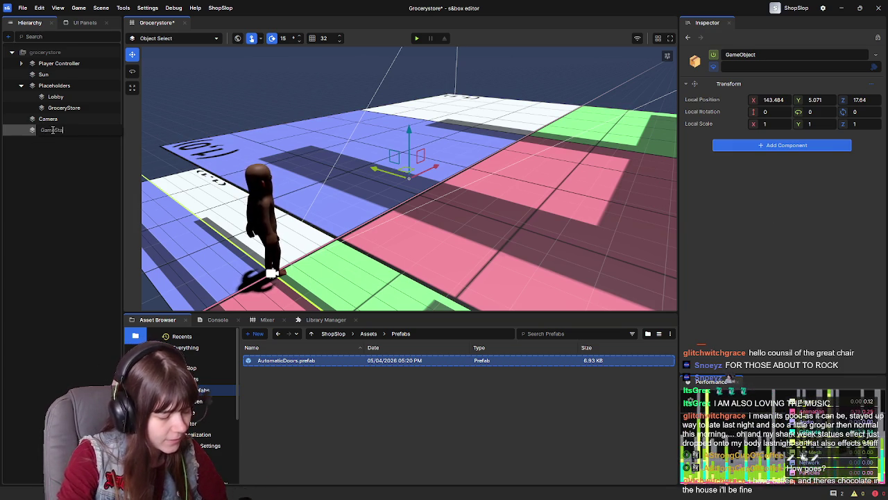
pyautogui.press('Return')
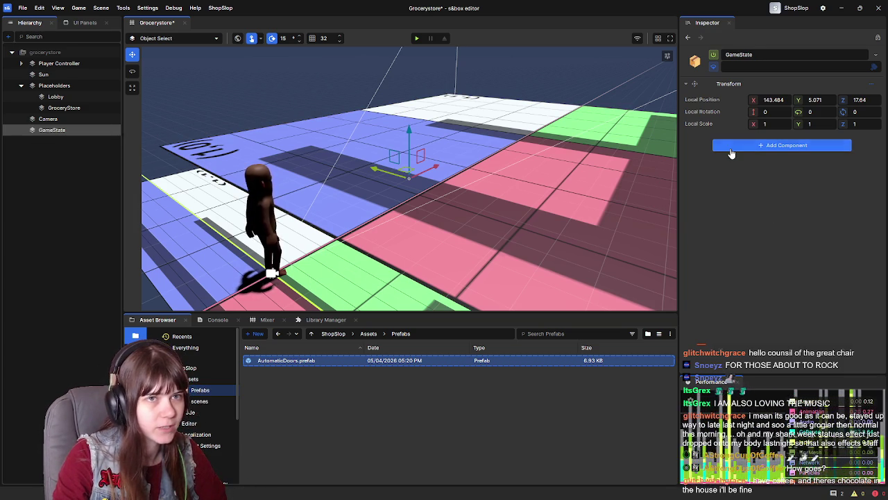
pyautogui.click(730, 149)
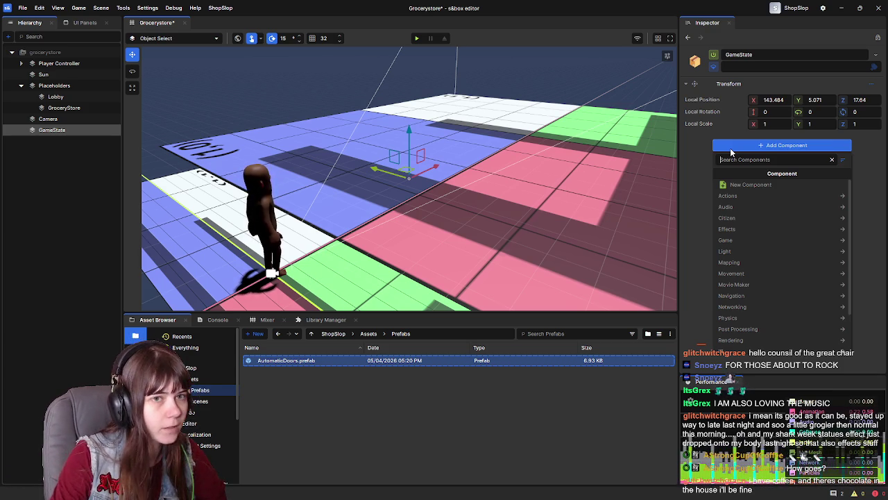
# Create a New Simple Component named GroceryItems and save its script file
pyautogui.click(770, 185)
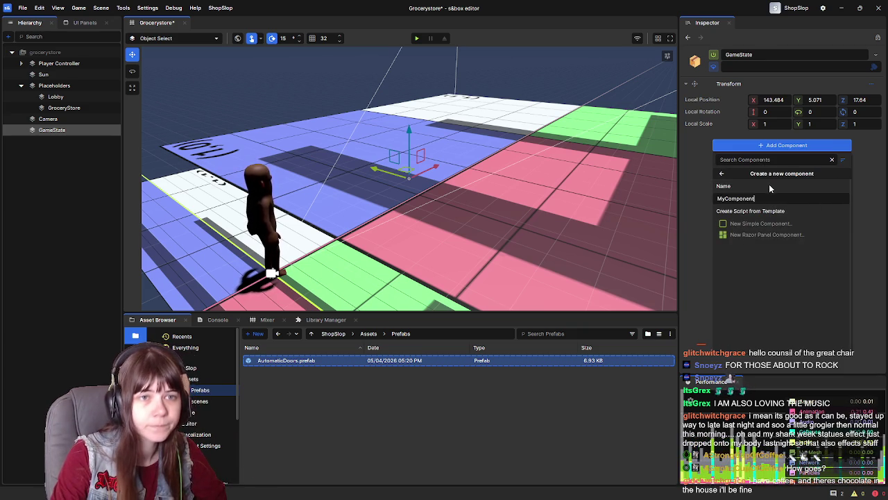
pyautogui.press('BackSpace')
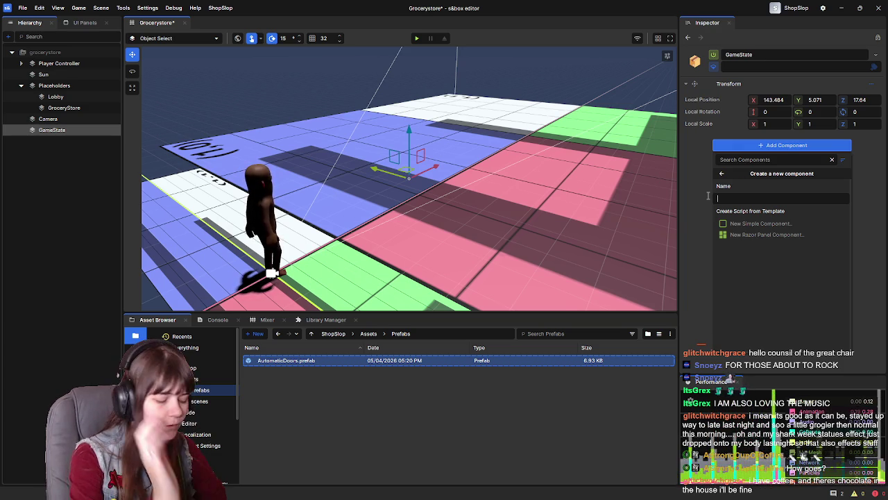
pyautogui.write('Grocery')
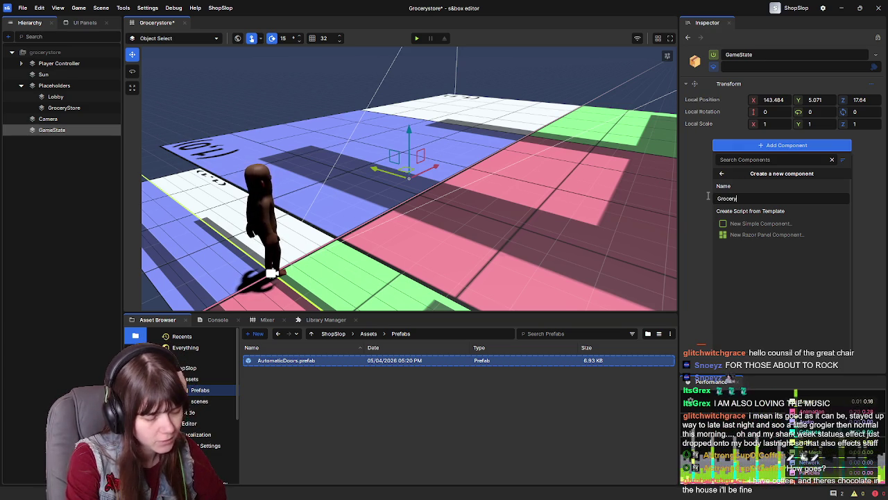
pyautogui.write('Items')
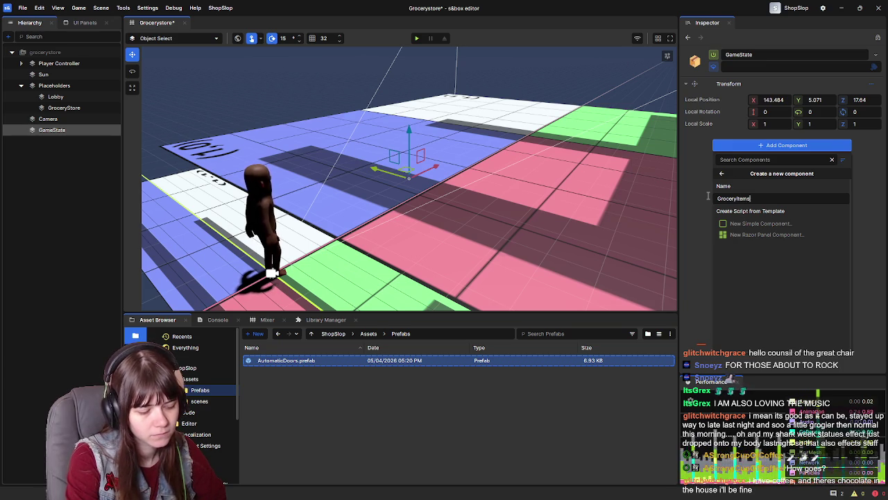
pyautogui.press('BackSpace')
pyautogui.press('BackSpace')
pyautogui.press('BackSpace')
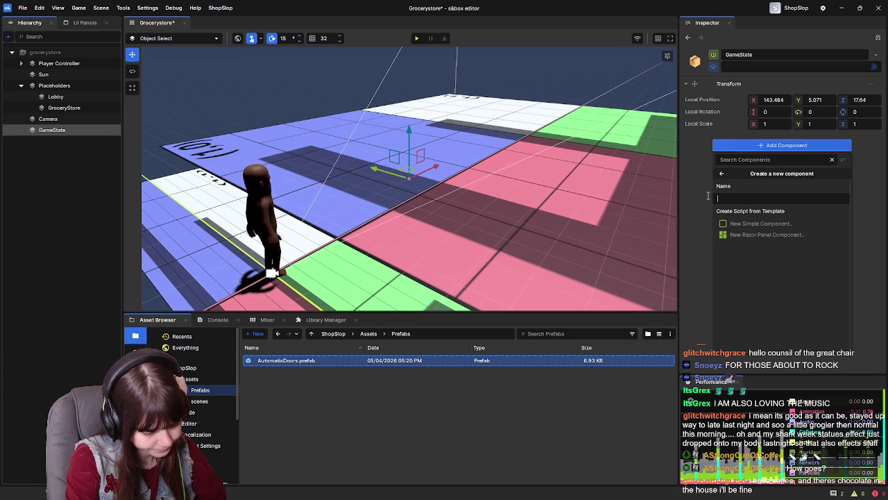
pyautogui.write('Cart')
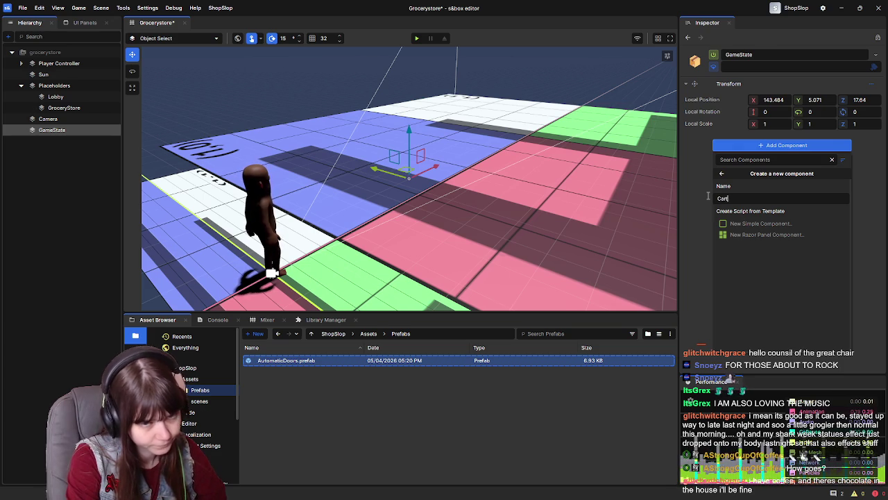
pyautogui.write('Items')
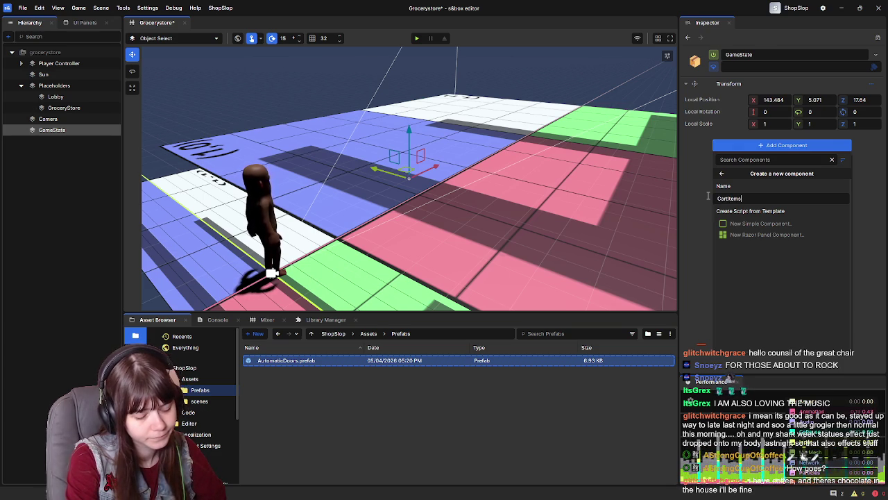
pyautogui.press('BackSpace')
pyautogui.press('BackSpace')
pyautogui.press('BackSpace')
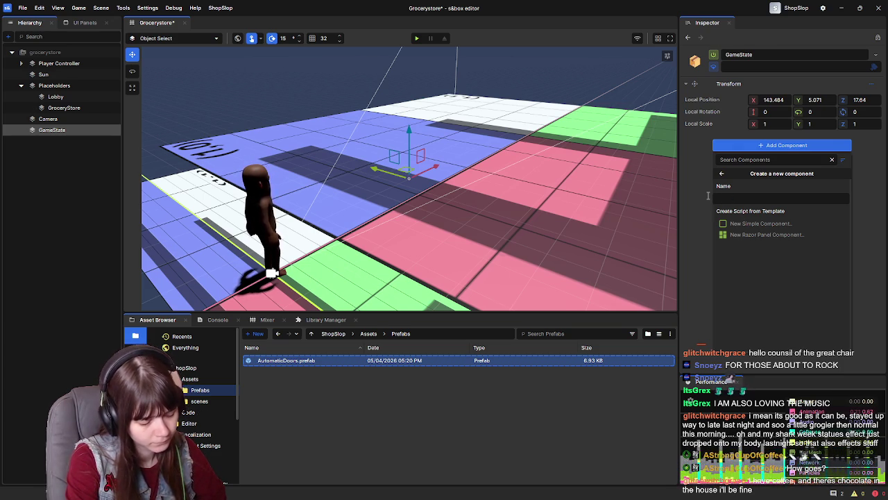
pyautogui.write('GroceryItems')
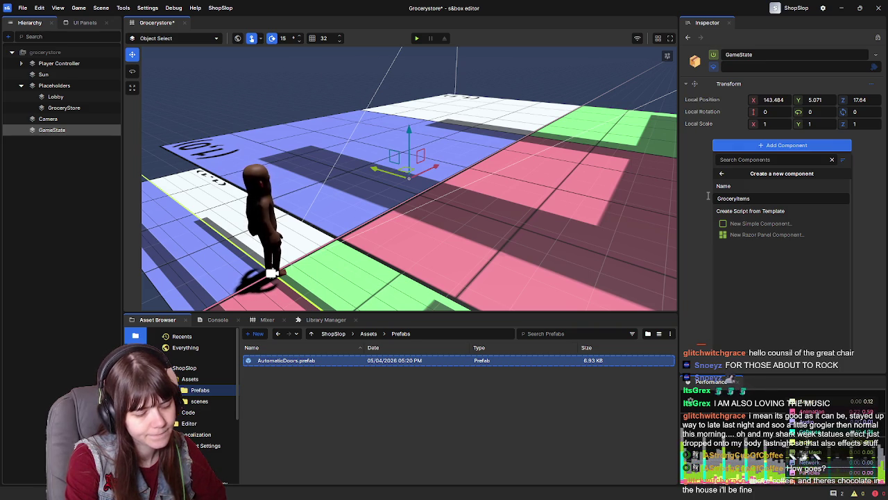
pyautogui.click(781, 223)
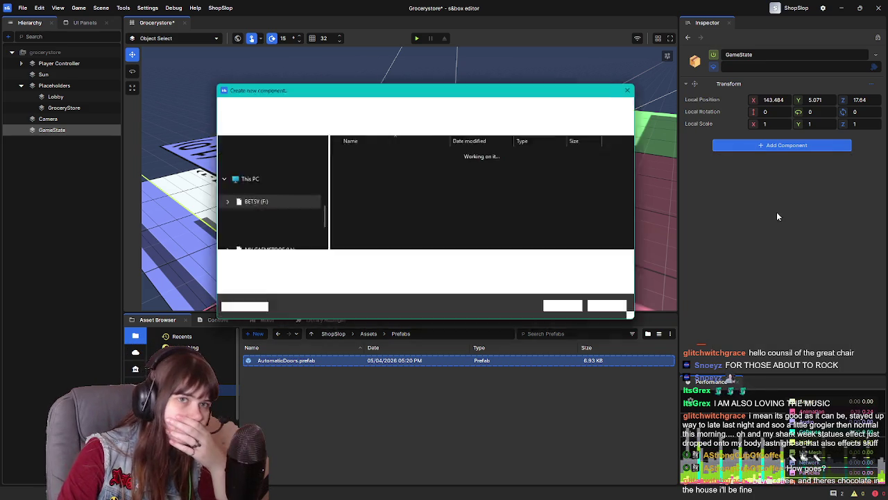
pyautogui.click(570, 311)
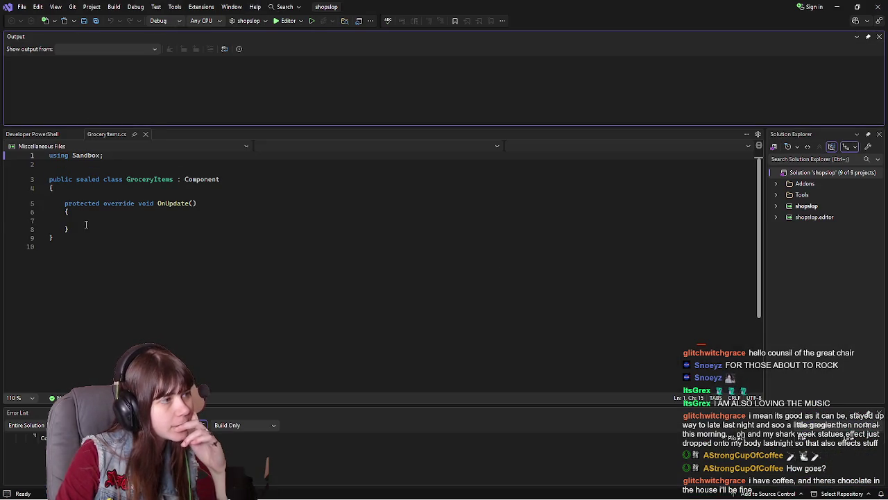
# In GroceryItems.cs, place the caret at the class brace, then inside the empty OnUpdate body
pyautogui.click(86, 188)
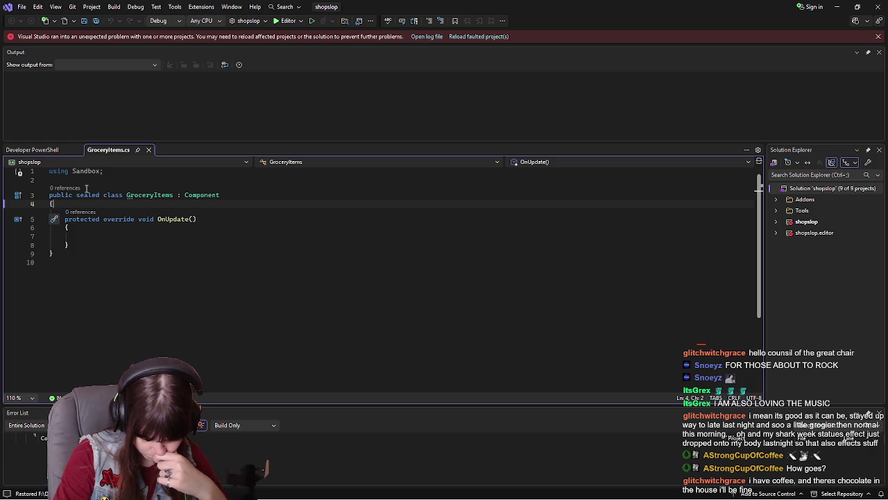
pyautogui.click(98, 238)
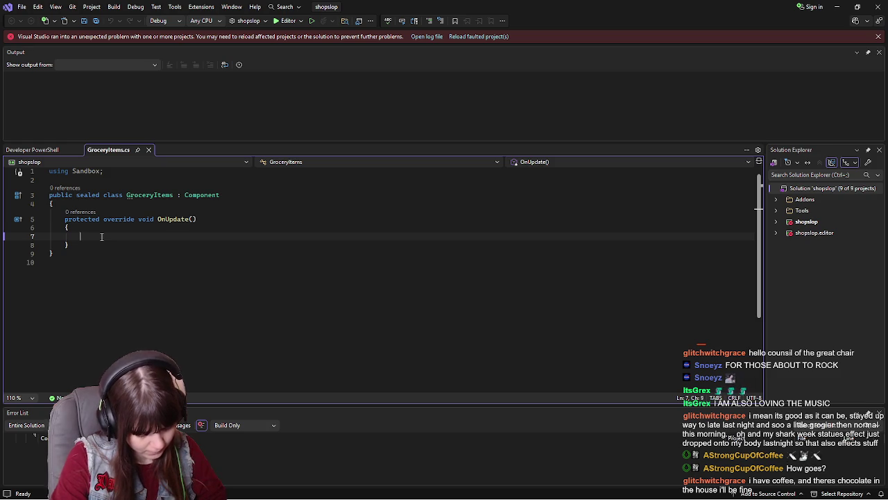
# Add 'private int Items {get;set;}' at the top of the GroceryItems class, followed by blank lines
pyautogui.click(112, 203)
pyautogui.press('Return')
pyautogui.write('private ')
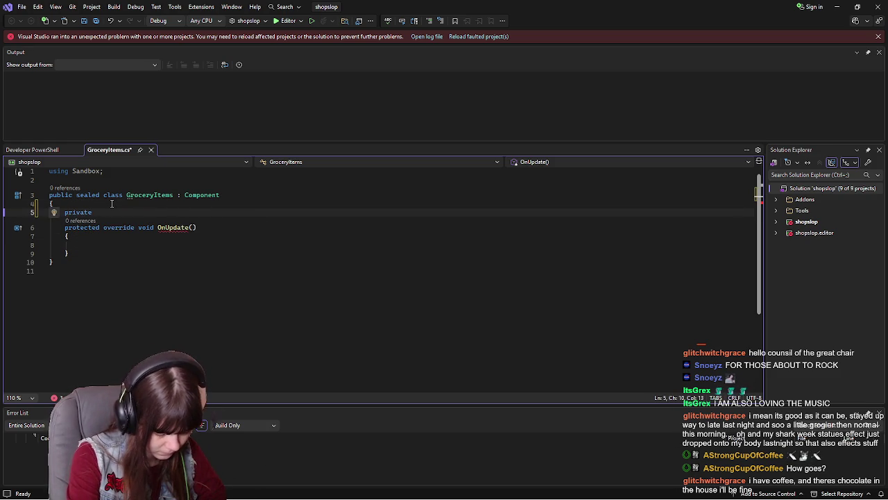
pyautogui.write('voi')
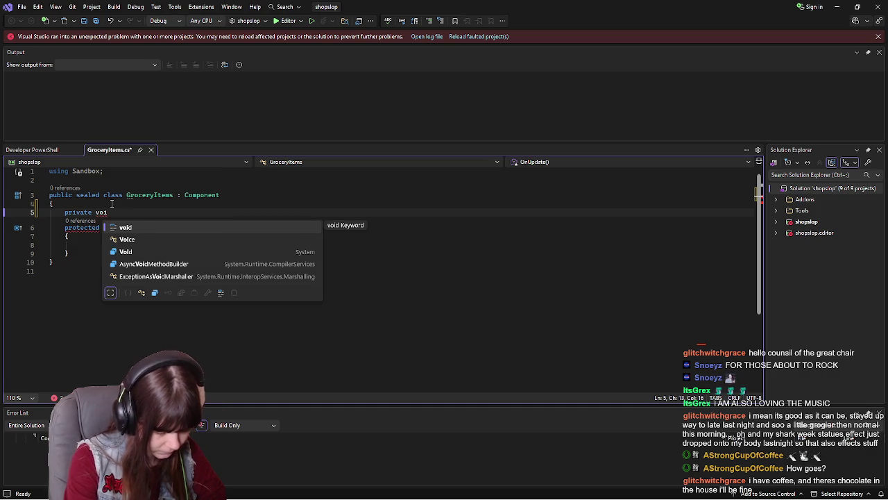
pyautogui.press('BackSpace')
pyautogui.press('BackSpace')
pyautogui.press('BackSpace')
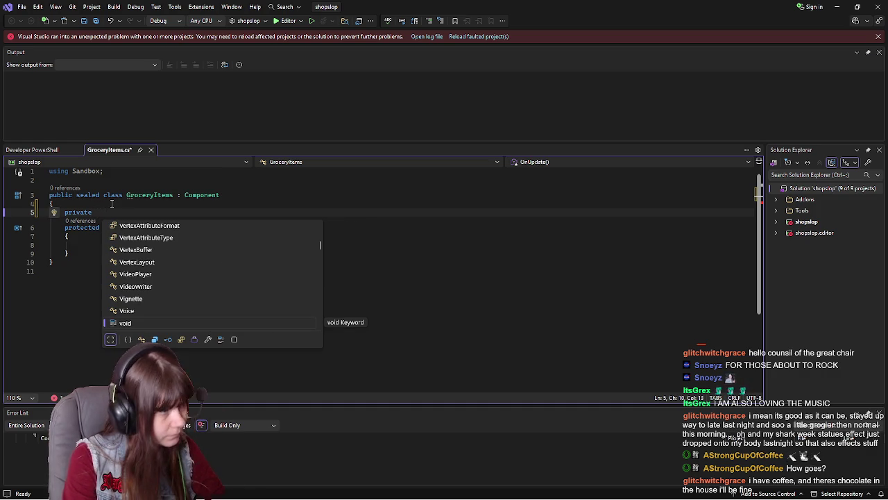
pyautogui.write('int ')
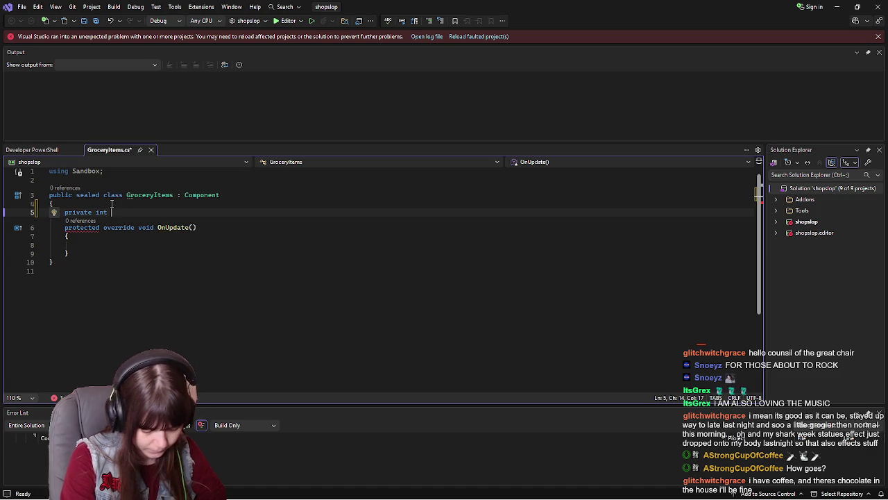
pyautogui.write('Items')
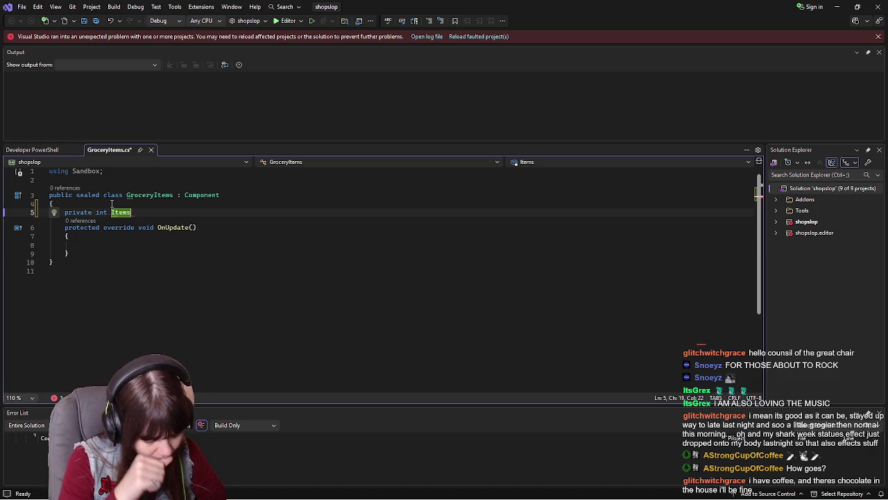
pyautogui.write('{get')
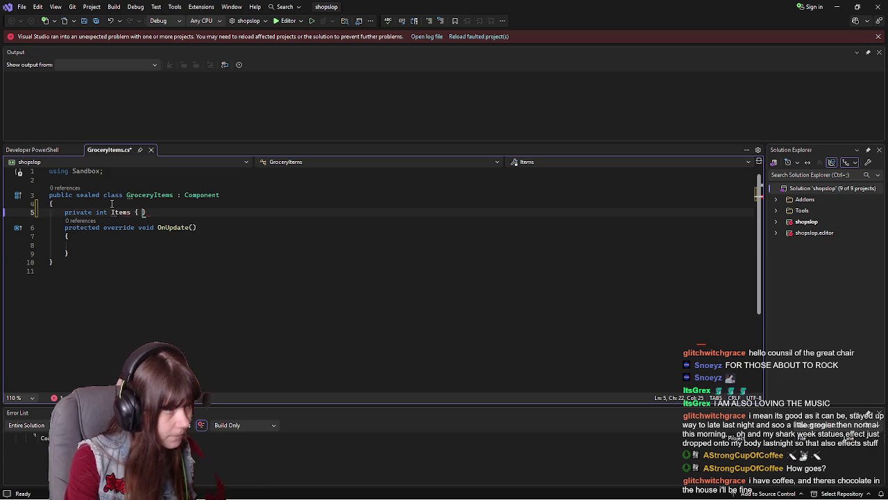
pyautogui.write(';set;')
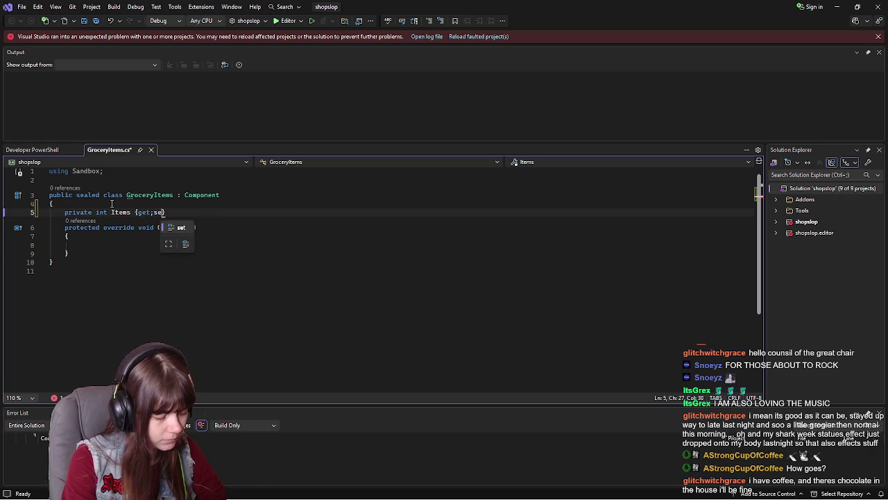
pyautogui.write('}')
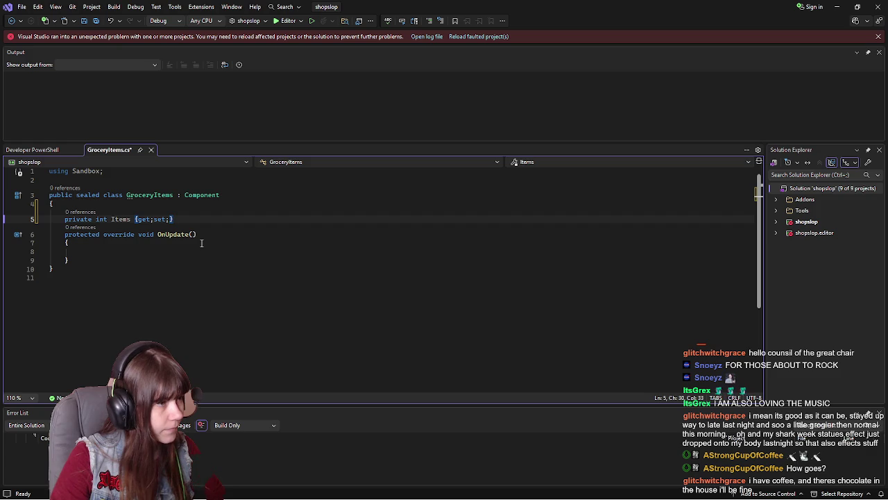
pyautogui.press('Return')
pyautogui.press('Return')
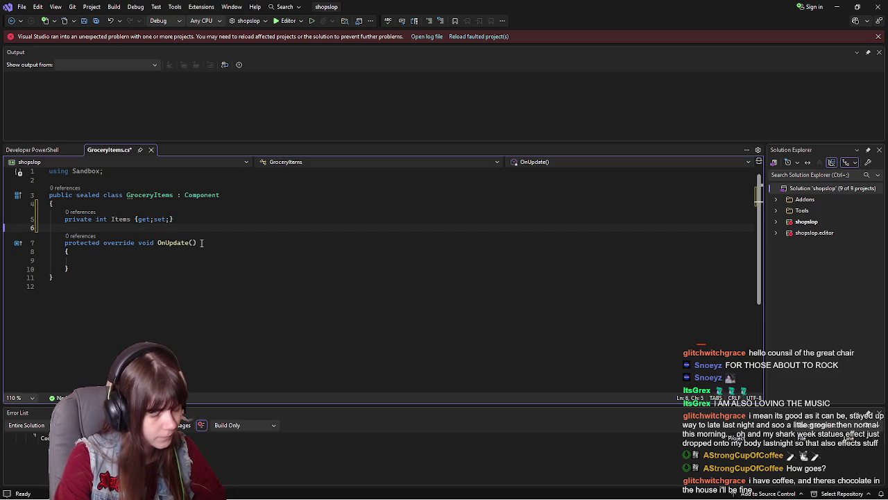
# Declare 'public void AddToCart(int amount)' and open its method body with a brace
pyautogui.write('p')
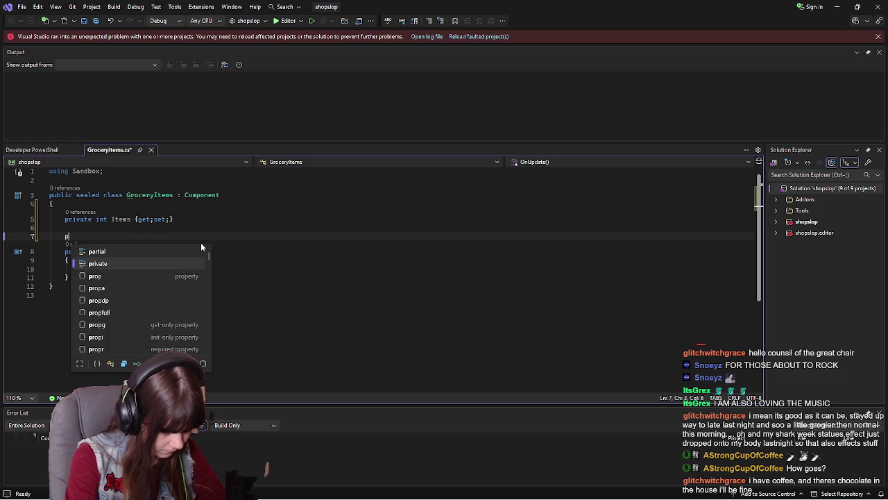
pyautogui.write('ublic void')
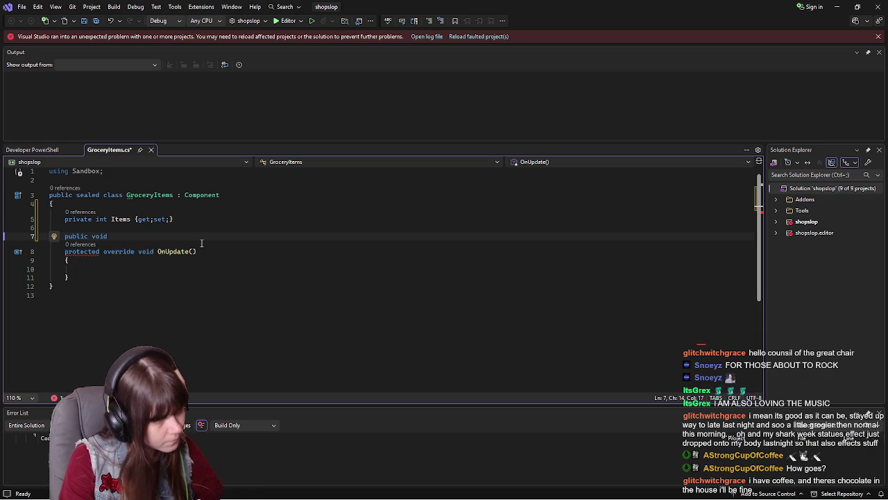
pyautogui.write('Ad')
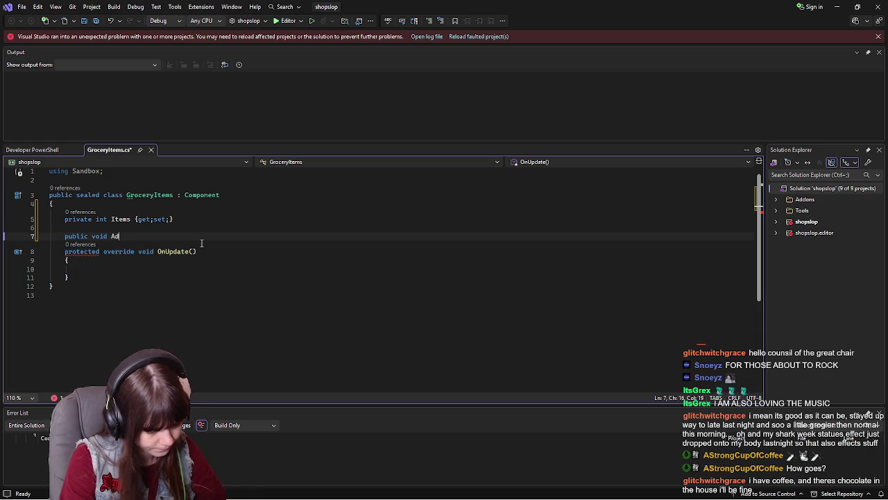
pyautogui.write('dCart')
pyautogui.press('BackSpace')
pyautogui.press('BackSpace')
pyautogui.press('BackSpace')
pyautogui.write('ToCart')
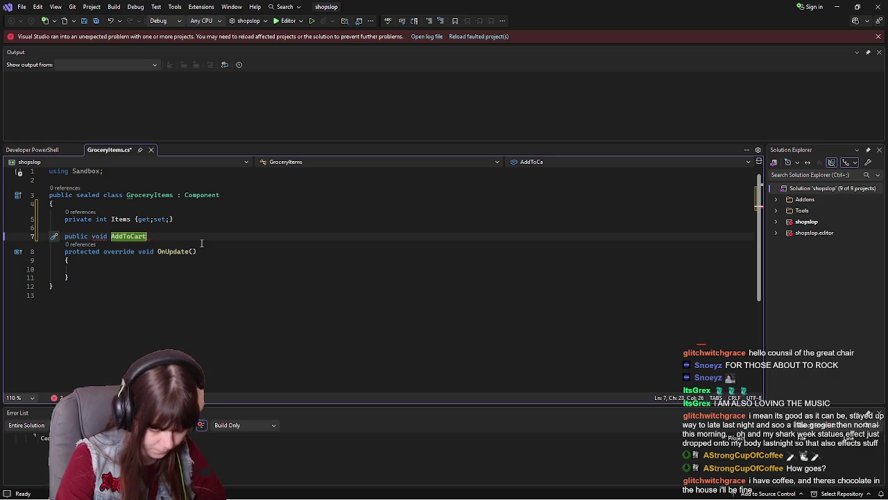
pyautogui.write(' {')
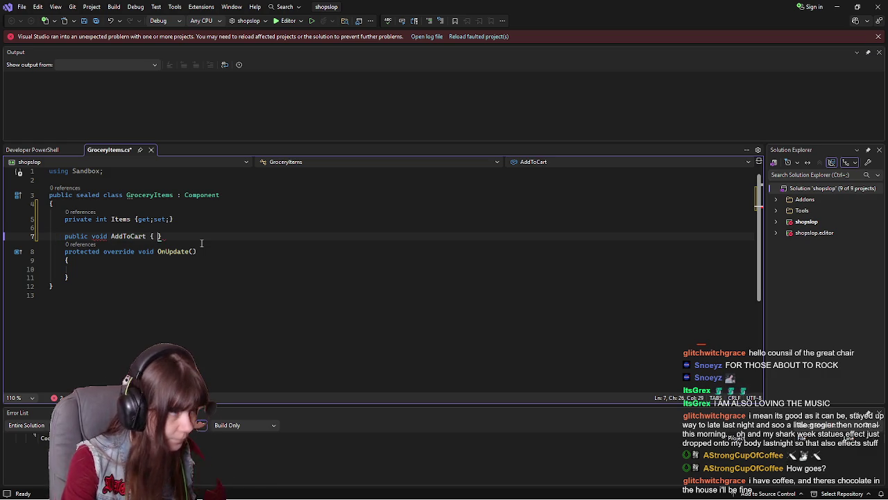
pyautogui.press('BackSpace')
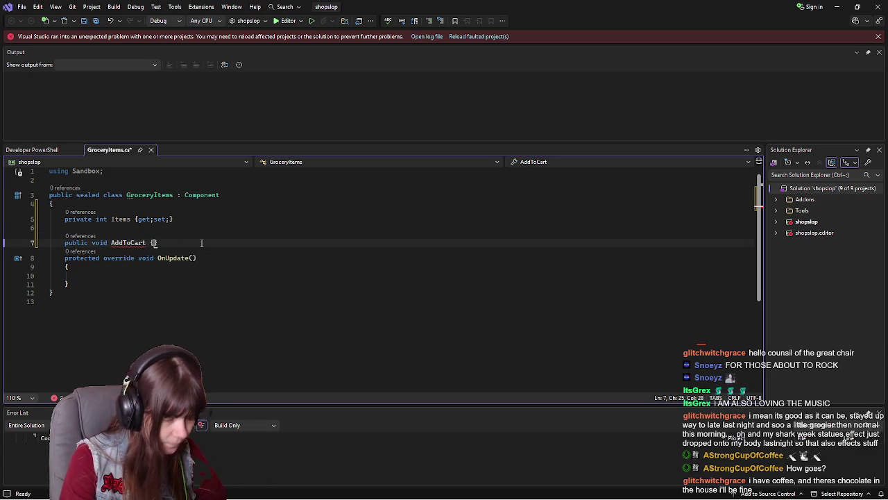
pyautogui.press('BackSpace')
pyautogui.write('(')
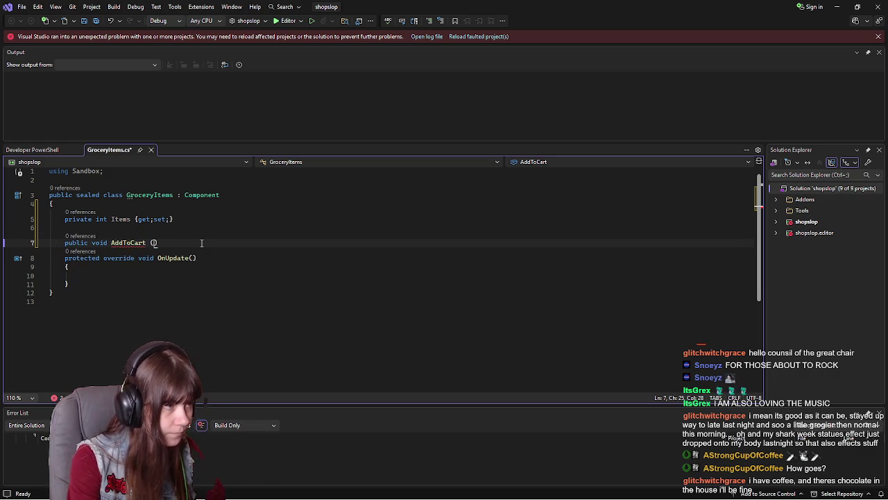
pyautogui.write('int amo')
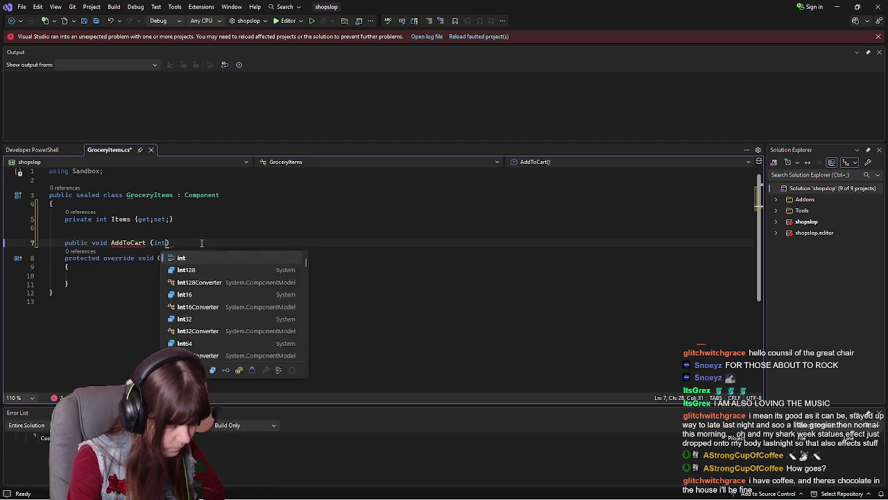
pyautogui.write('unt')
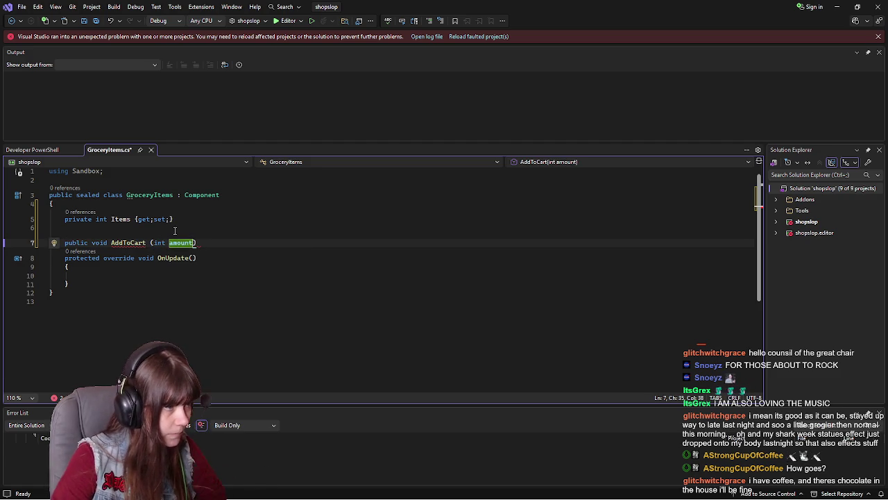
pyautogui.write(');')
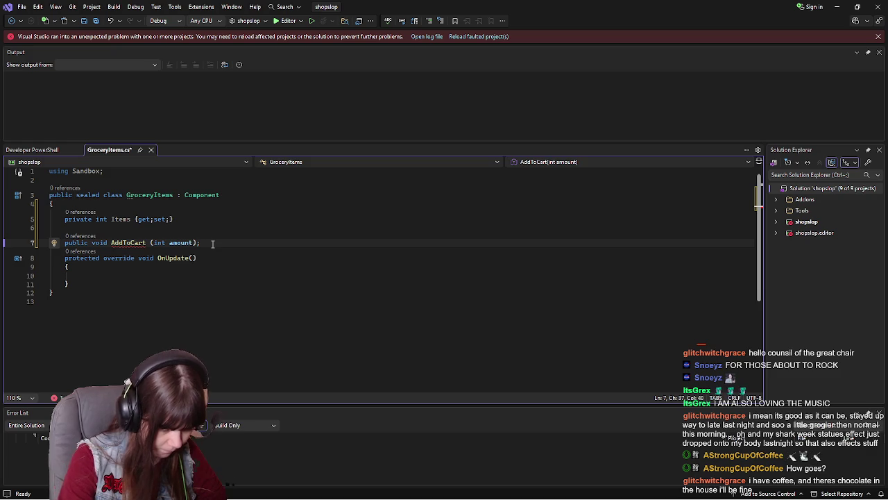
pyautogui.write('{')
pyautogui.press('Return')
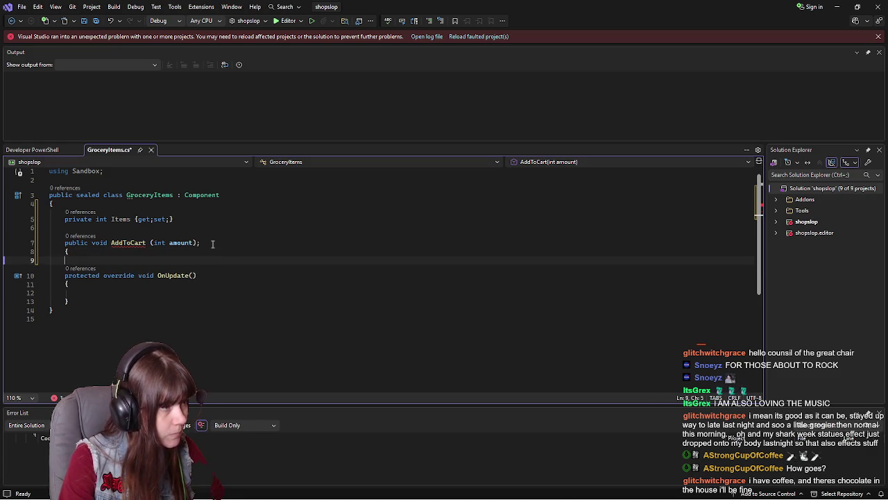
pyautogui.press('BackSpace')
pyautogui.press('BackSpace')
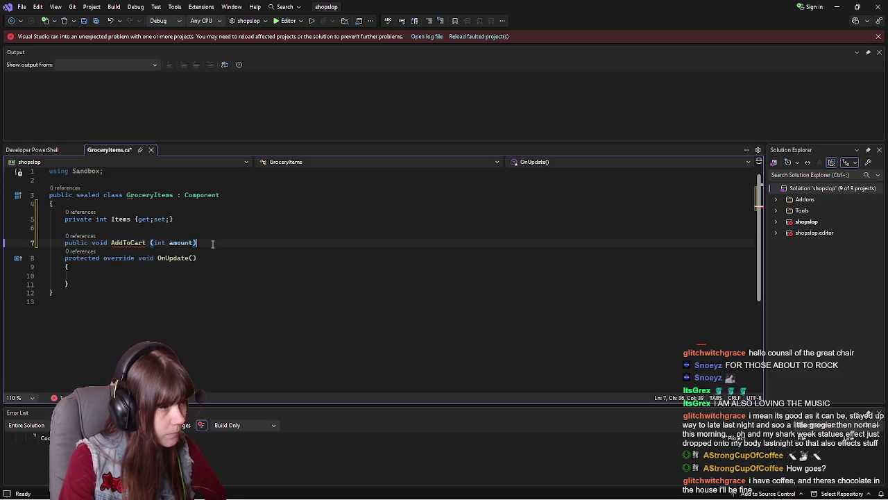
pyautogui.press('Return')
pyautogui.write('{')
pyautogui.press('Return')
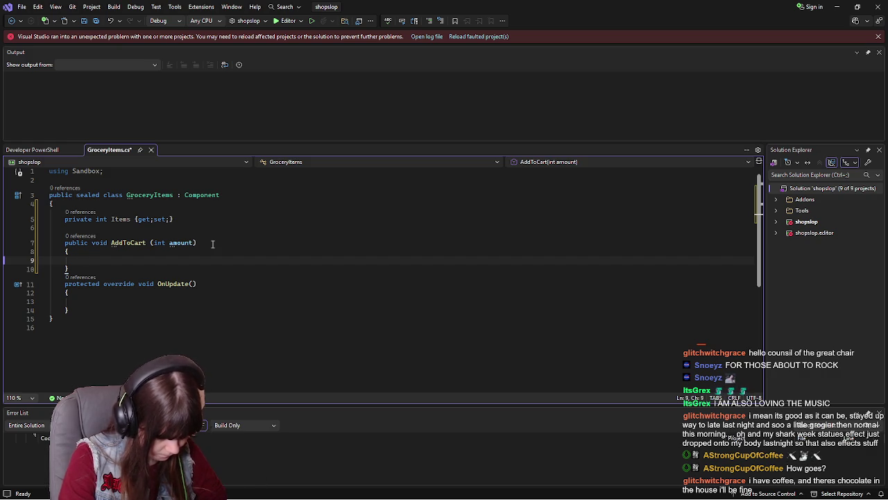
# Write the AddToCart body line adding amount to CartItems
pyautogui.write('Items')
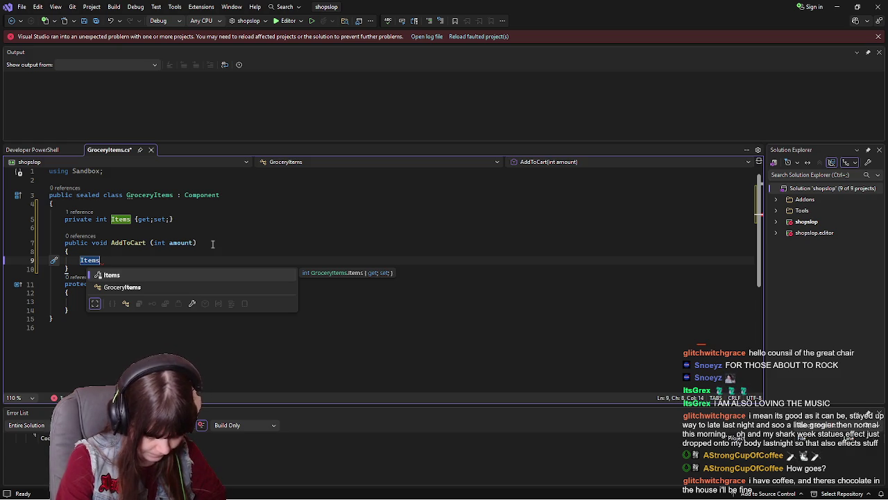
pyautogui.press('BackSpace')
pyautogui.press('BackSpace')
pyautogui.press('BackSpace')
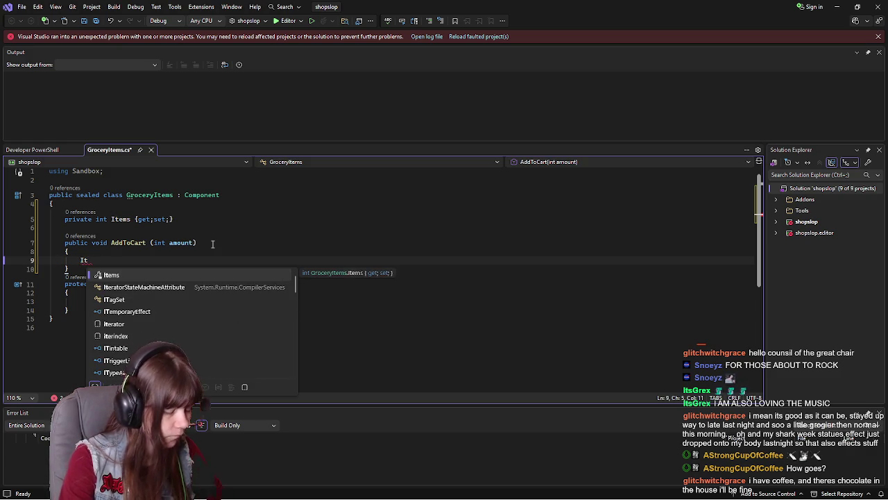
pyautogui.write('A')
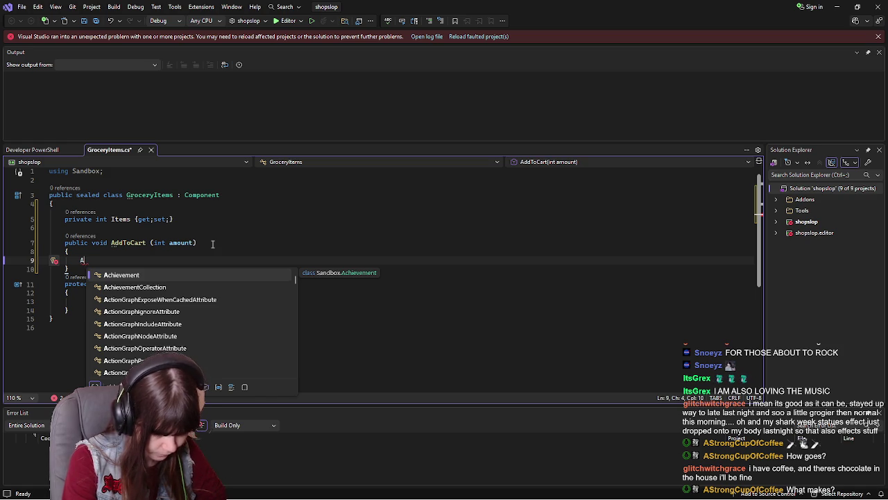
pyautogui.press('BackSpace')
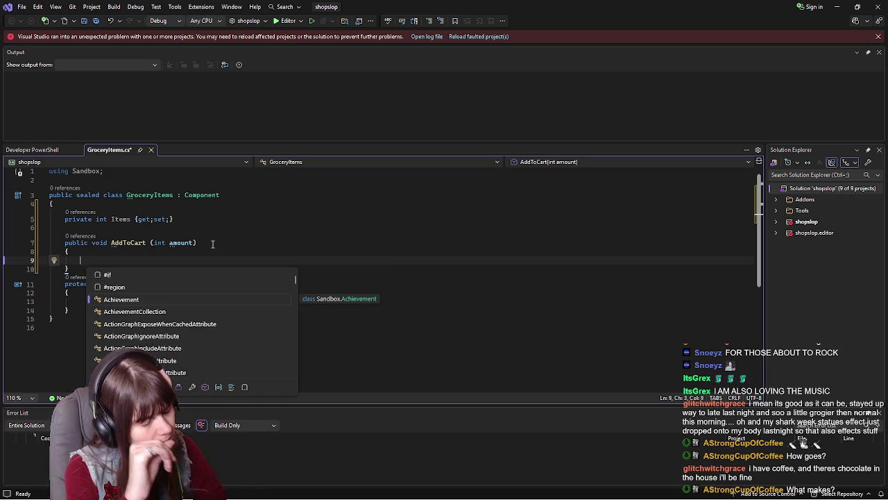
pyautogui.write('CartItems')
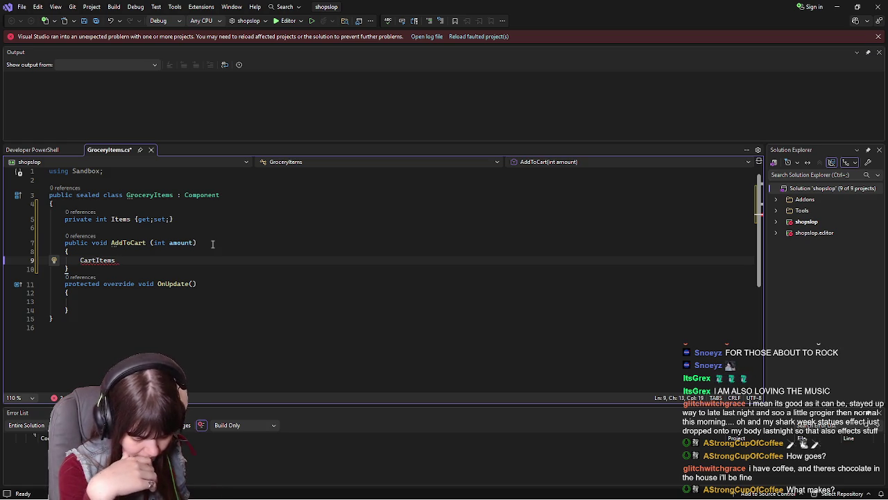
pyautogui.write('+')
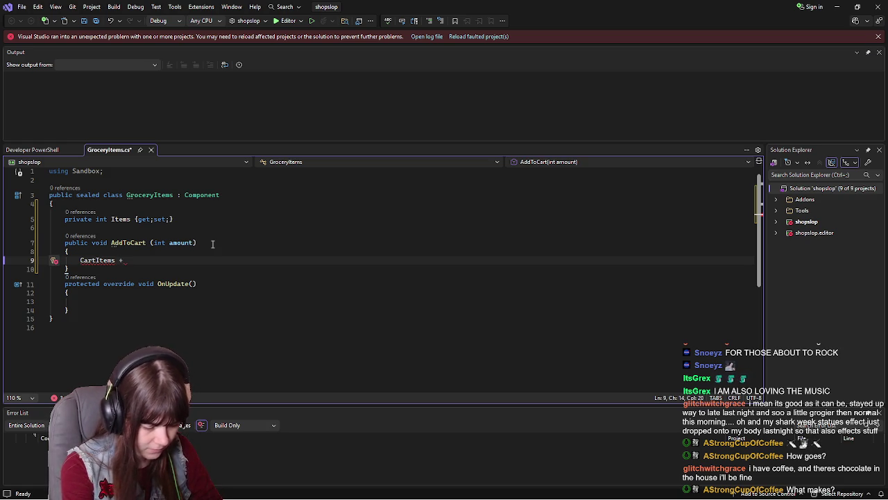
pyautogui.write('==')
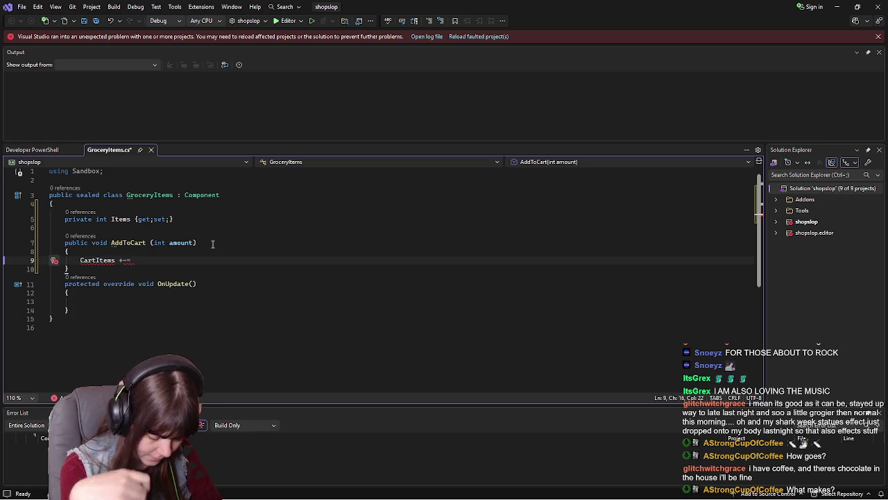
pyautogui.write('amount')
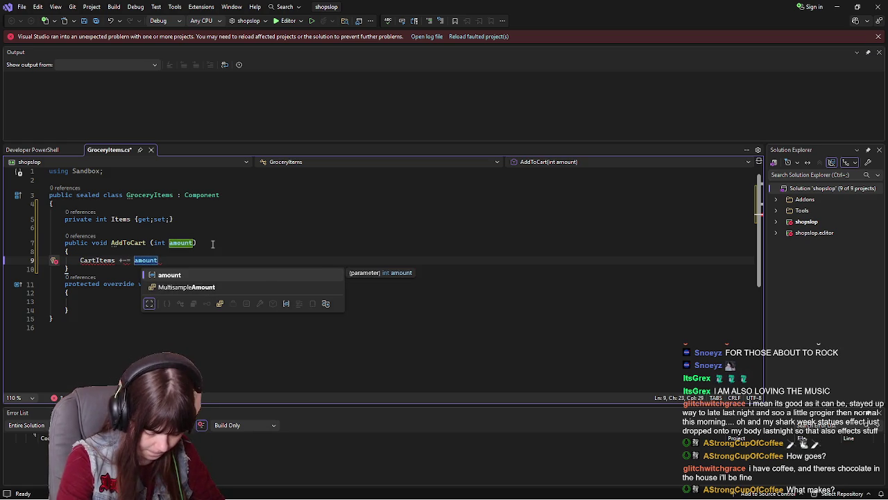
pyautogui.write(';')
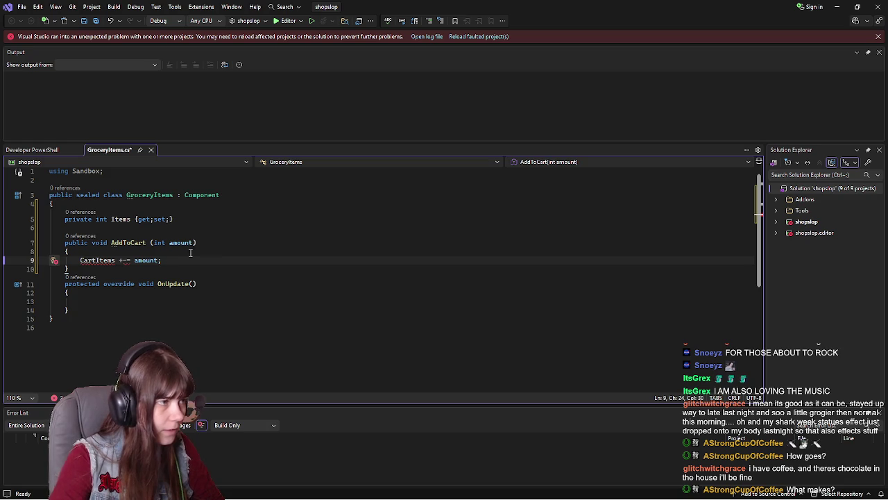
# Correct the operator so the line reads 'CartItems += amount;' and add a blank line after AddToCart
pyautogui.click(127, 261)
pyautogui.press('BackSpace')
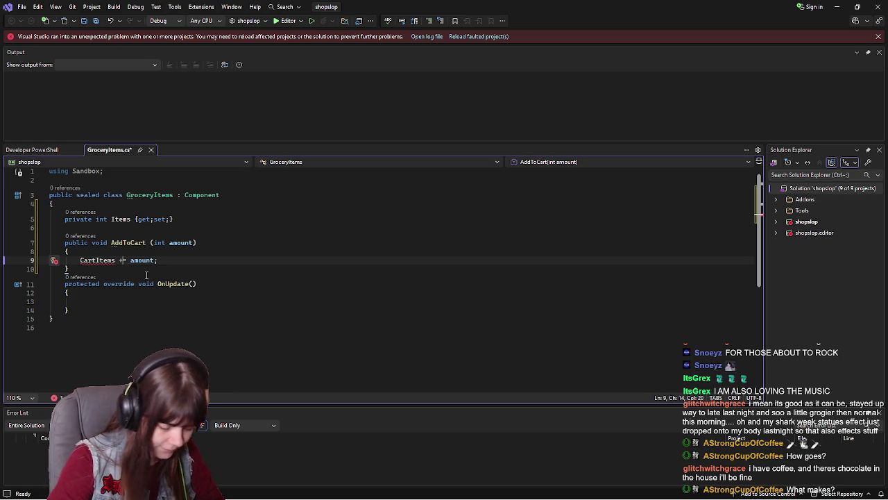
pyautogui.click(114, 270)
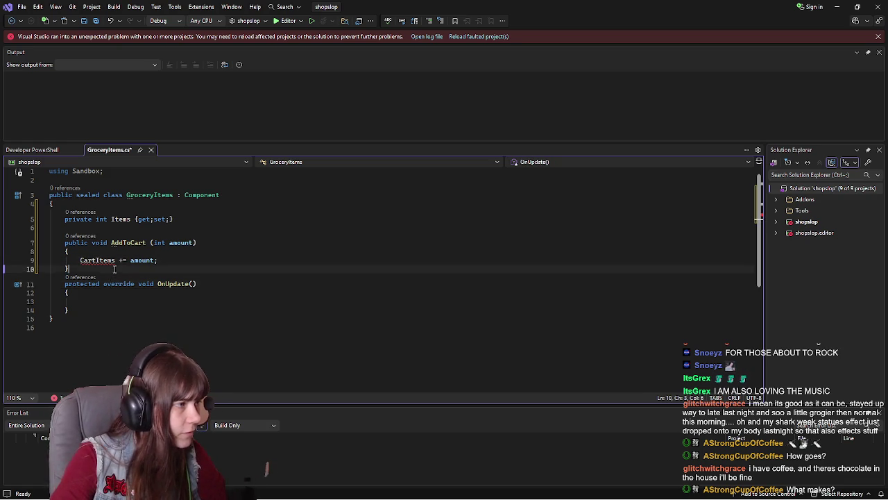
pyautogui.press('Return')
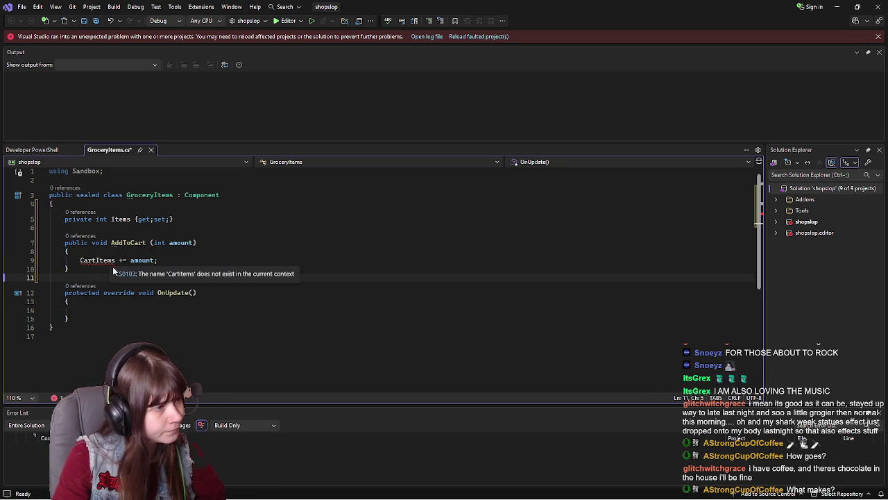
# Save the GroceryItems script
pyautogui.click(128, 269)
pyautogui.click(177, 260)
pyautogui.hotkey('ctrl', 's')
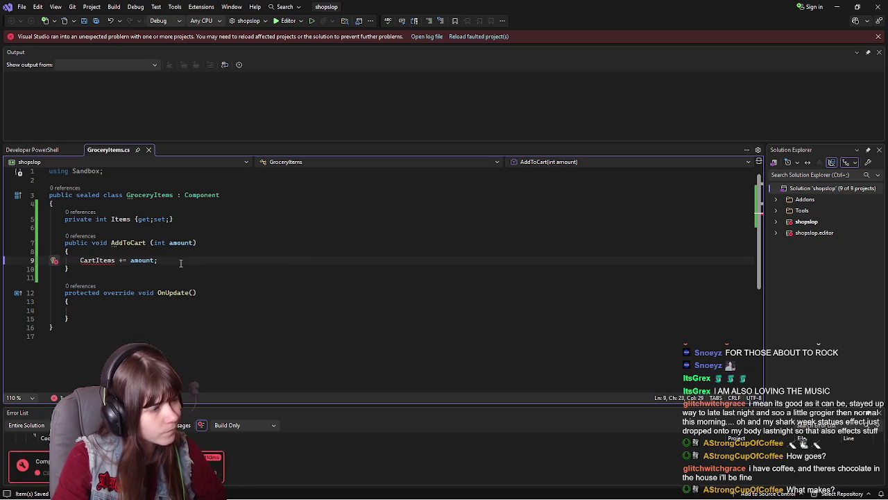
# Rename the Items property to CartItems so 'CartItems += amount;' resolves
pyautogui.moveTo(94, 260)
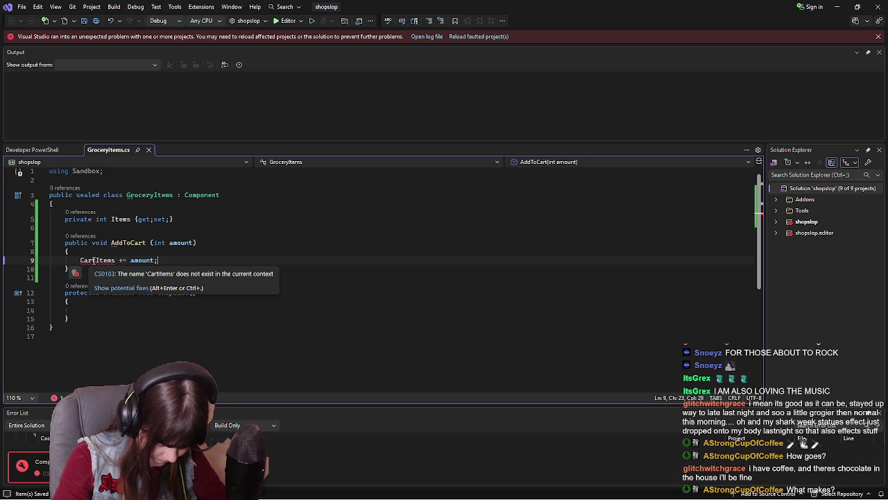
pyautogui.click(95, 260)
pyautogui.press('BackSpace')
pyautogui.press('BackSpace')
pyautogui.press('BackSpace')
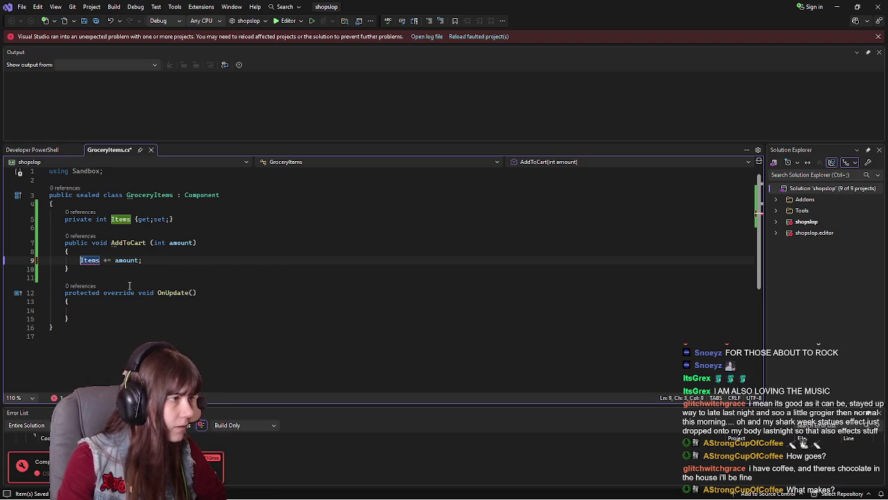
pyautogui.press('F12')
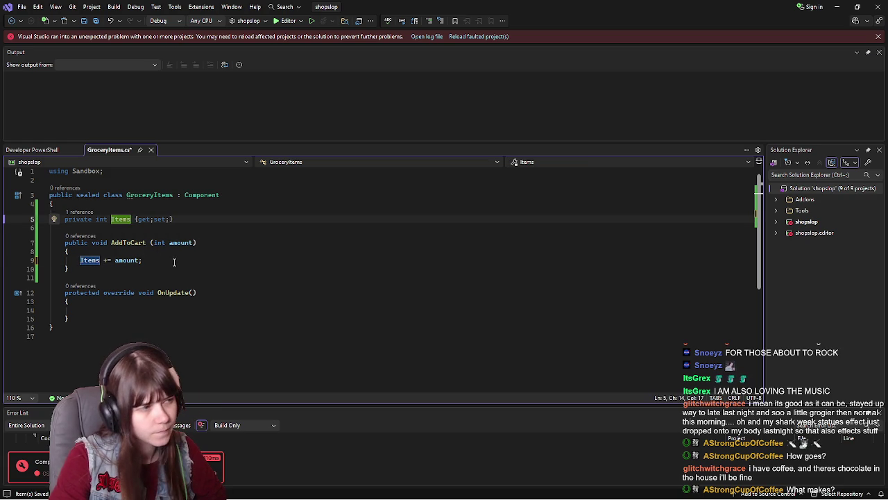
pyautogui.write('Cart')
pyautogui.hotkey('ctrl', '-')
pyautogui.write('Cart')
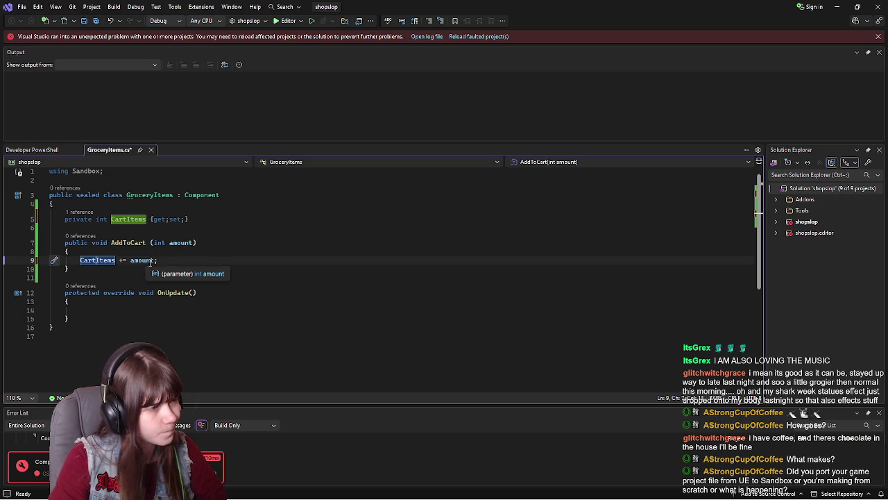
pyautogui.moveTo(154, 260); pyautogui.dragTo(133, 261)
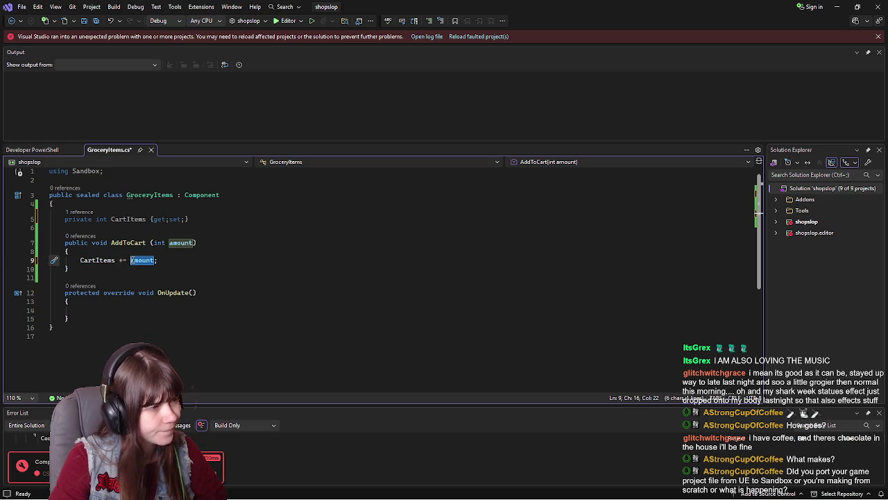
pyautogui.click(170, 260)
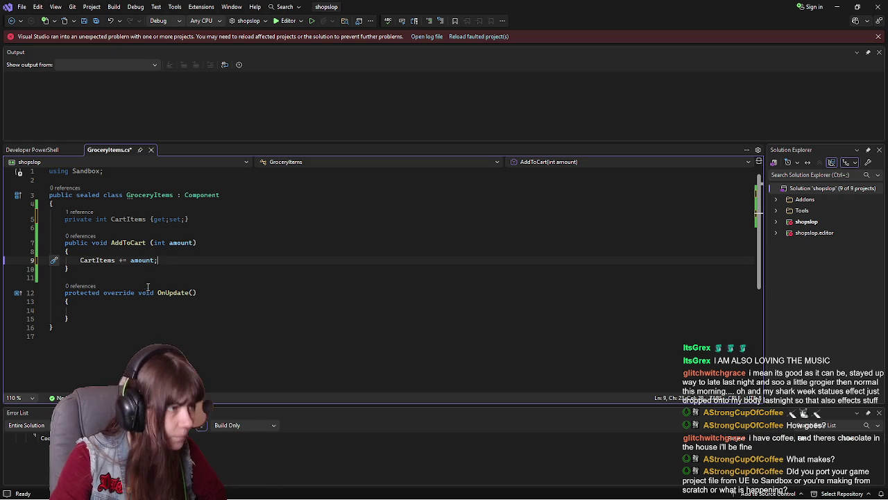
pyautogui.click(163, 277)
# Insert blank lines between AddToCart and OnUpdate
pyautogui.press('Return')
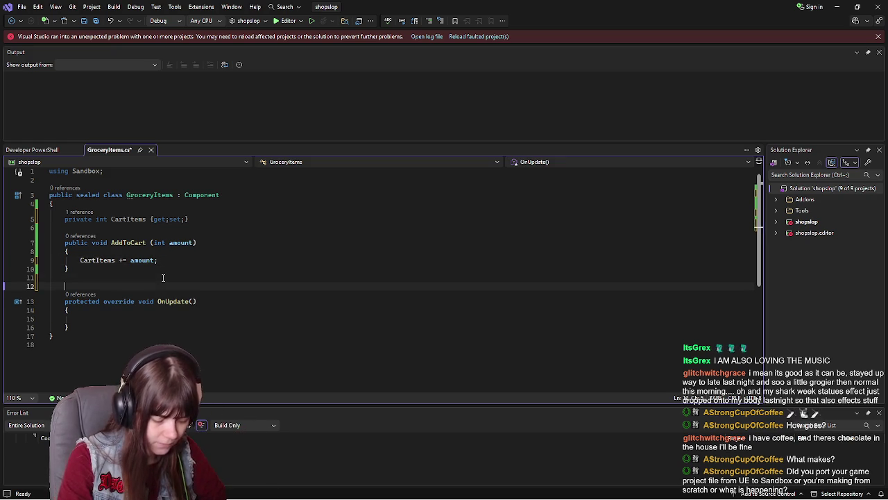
pyautogui.press('Up')
pyautogui.press('Return')
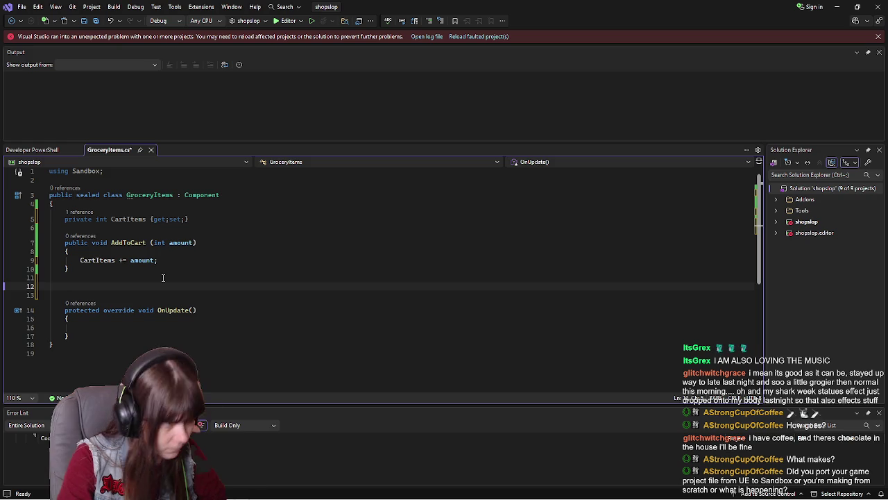
# Inside OnUpdate, write a multi-line 'Gizmo.Draw.ScreenText( ... );' call and begin its $"Cart..." string argument
pyautogui.click(129, 328)
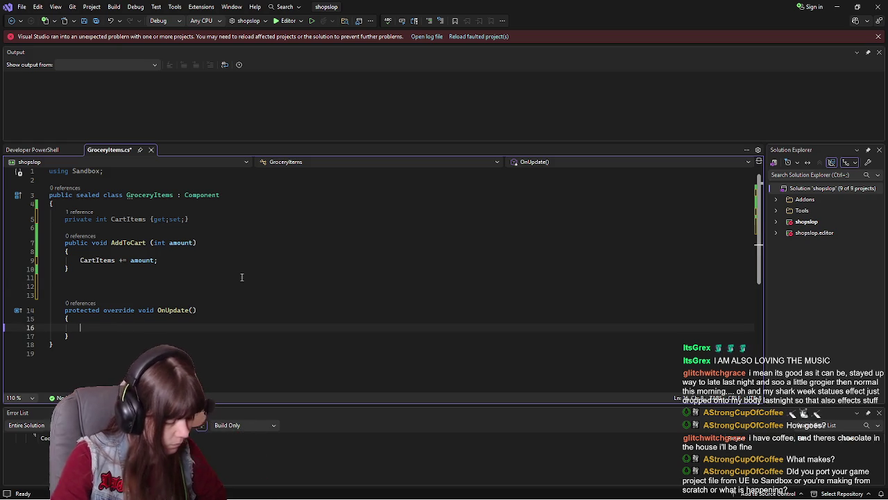
pyautogui.write('Gizmo.Draw.')
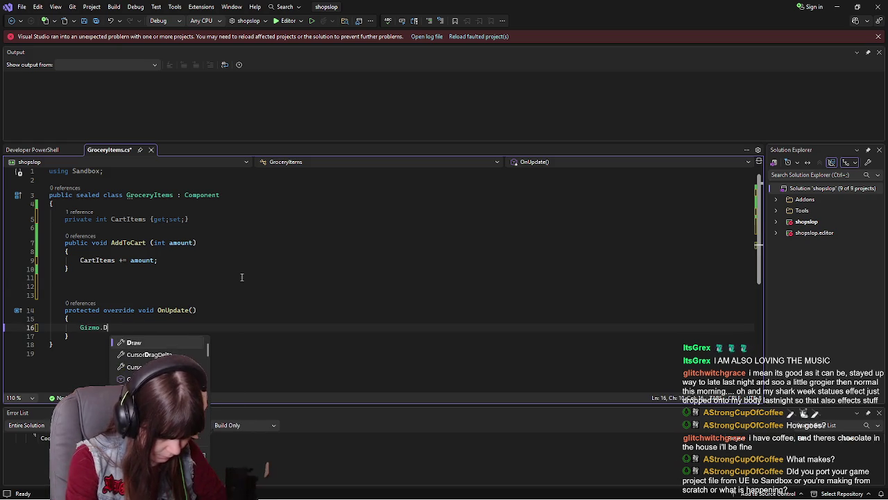
pyautogui.write('ScreenText')
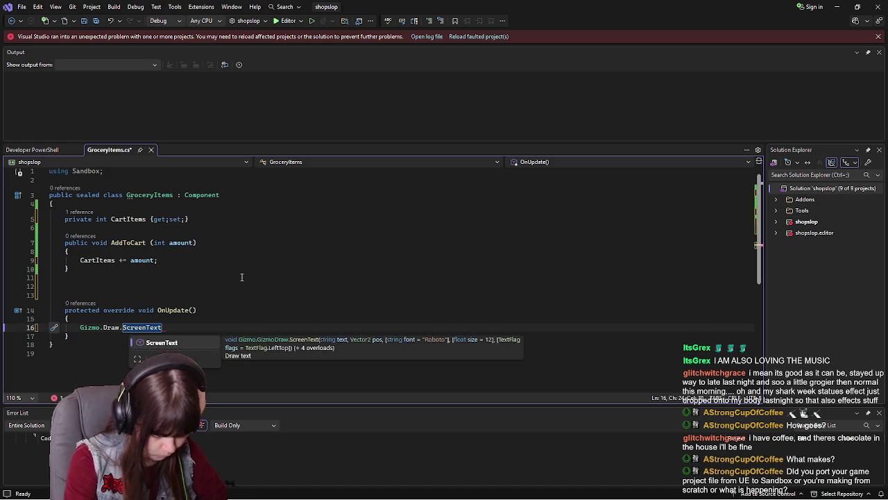
pyautogui.write(' (')
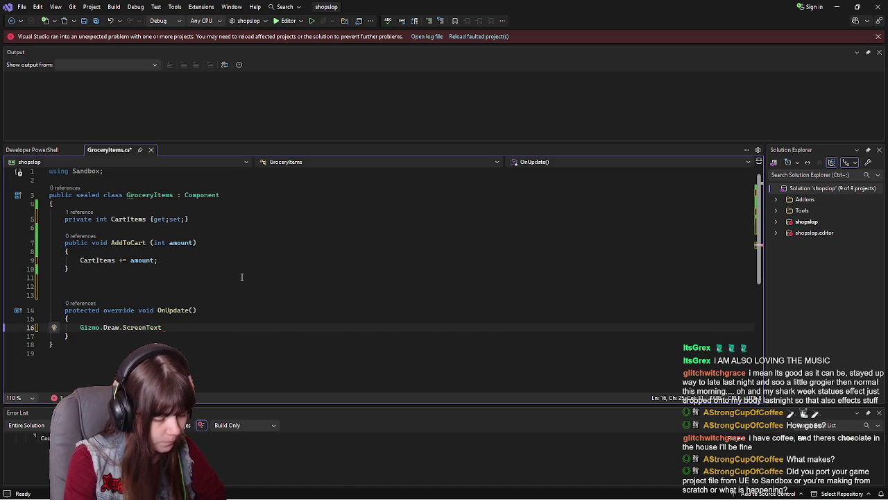
pyautogui.press('Return')
pyautogui.press('Return')
pyautogui.press('Return')
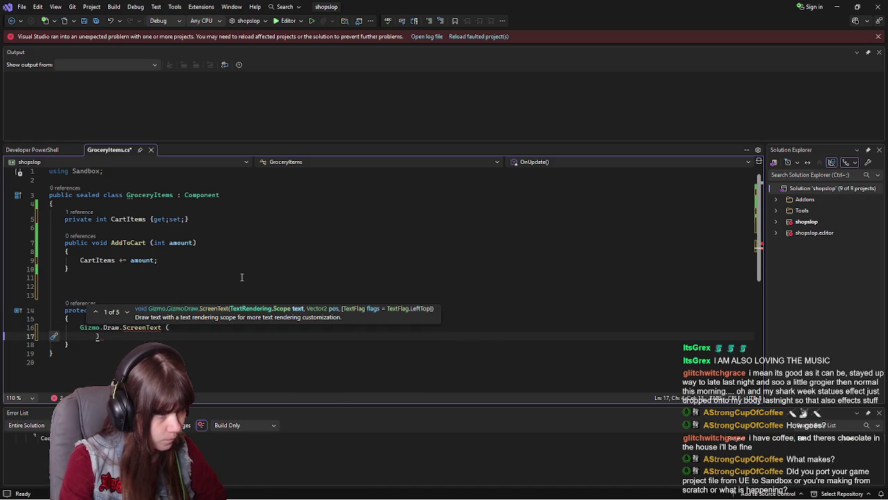
pyautogui.press('BackSpace')
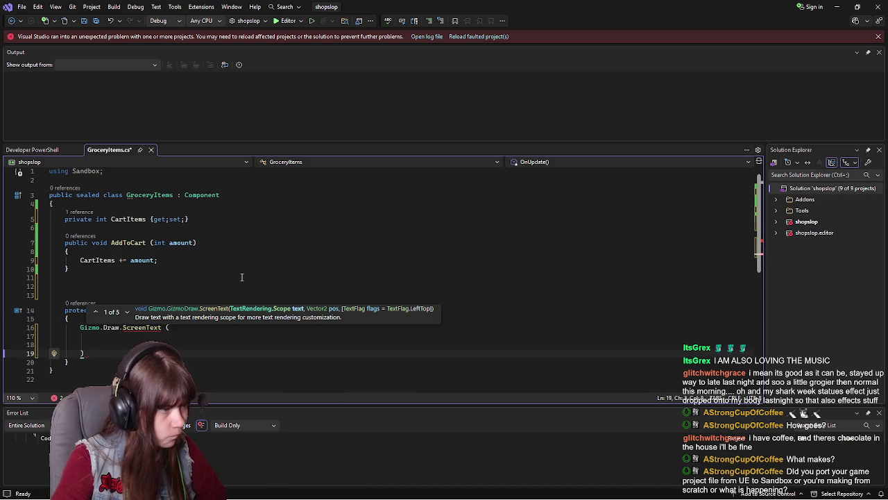
pyautogui.click(119, 352)
pyautogui.write(';')
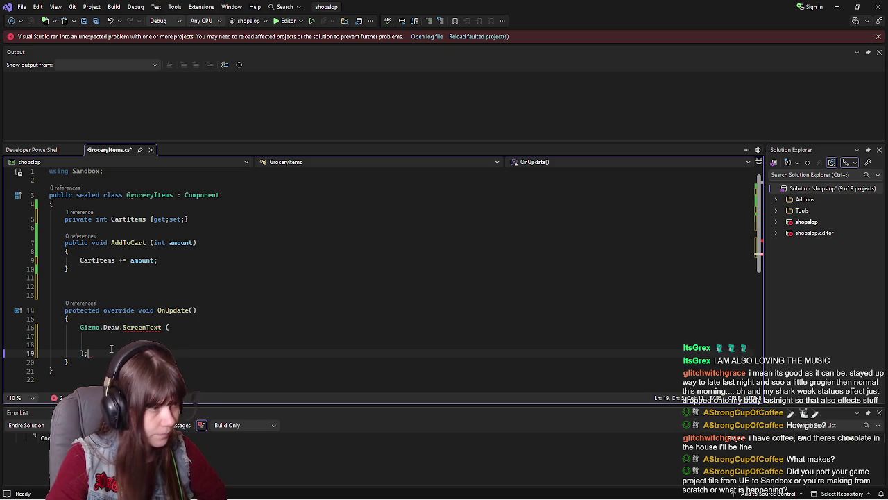
pyautogui.click(110, 335)
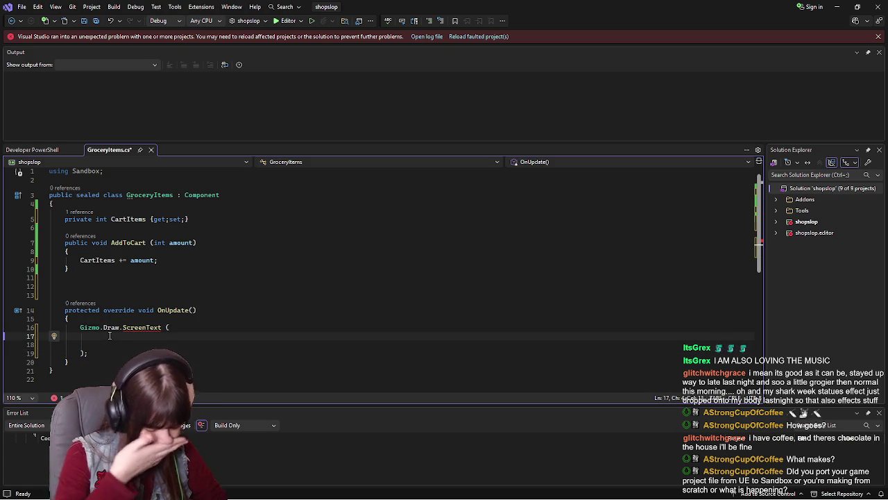
pyautogui.press('Return')
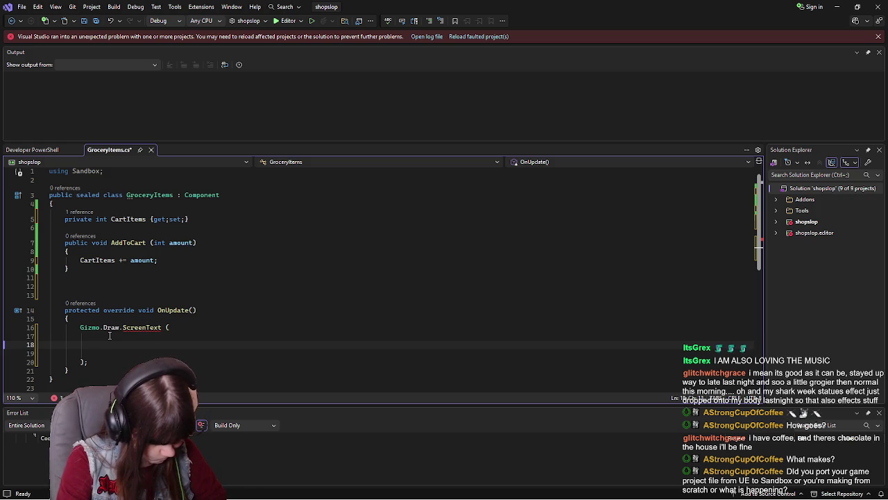
pyautogui.write('$')
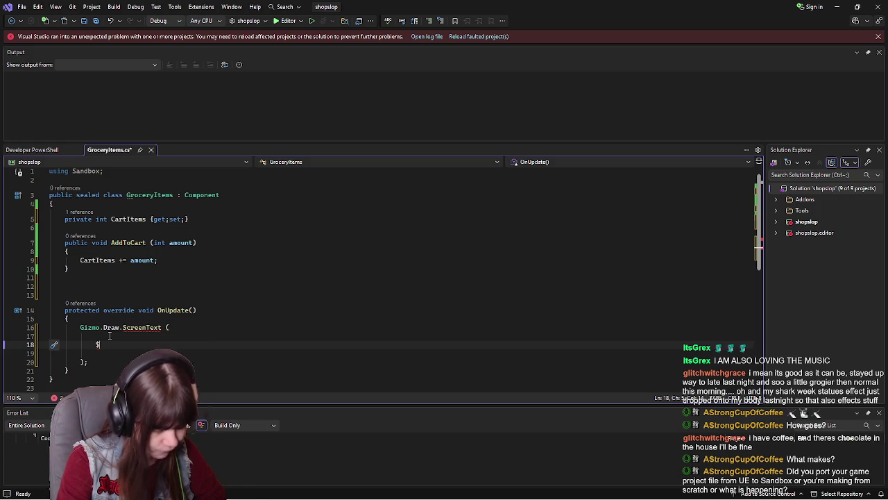
pyautogui.write('"')
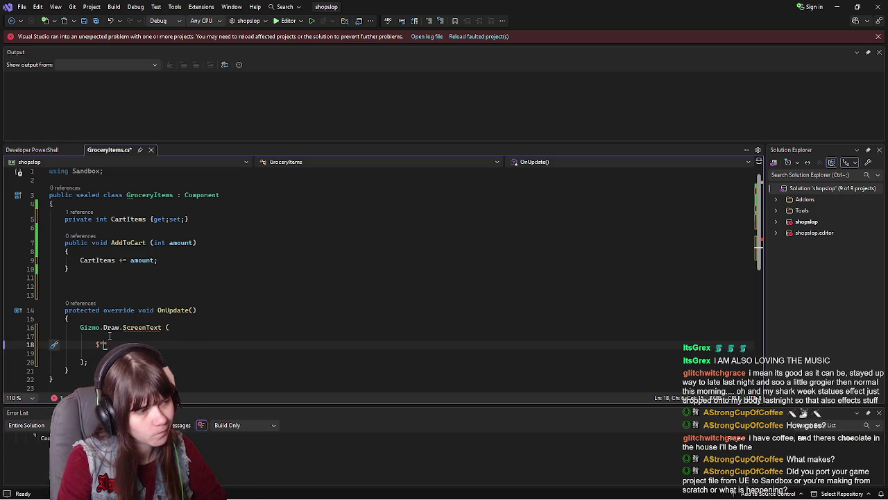
pyautogui.write('Cart It')
pyautogui.write('e')
# Make the ScreenText label $"Items in Cart: {CartItems}", save, and check the overload error
pyautogui.press('BackSpace')
pyautogui.press('BackSpace')
pyautogui.press('BackSpace')
pyautogui.write('tems in cart ')
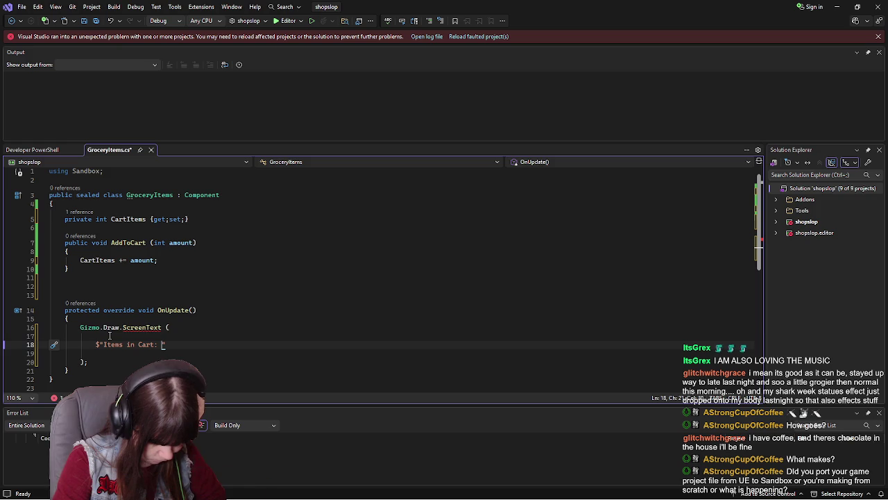
pyautogui.write('{')
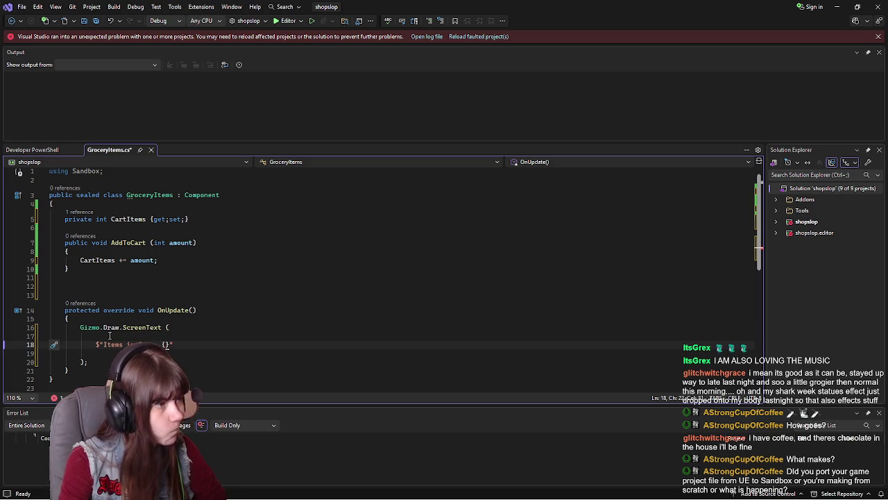
pyautogui.write('CartItems')
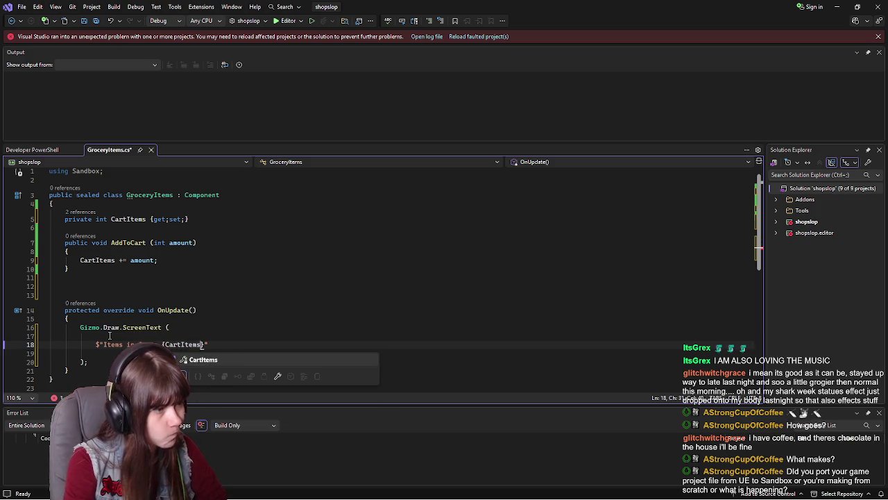
pyautogui.press('Escape')
pyautogui.press('Down')
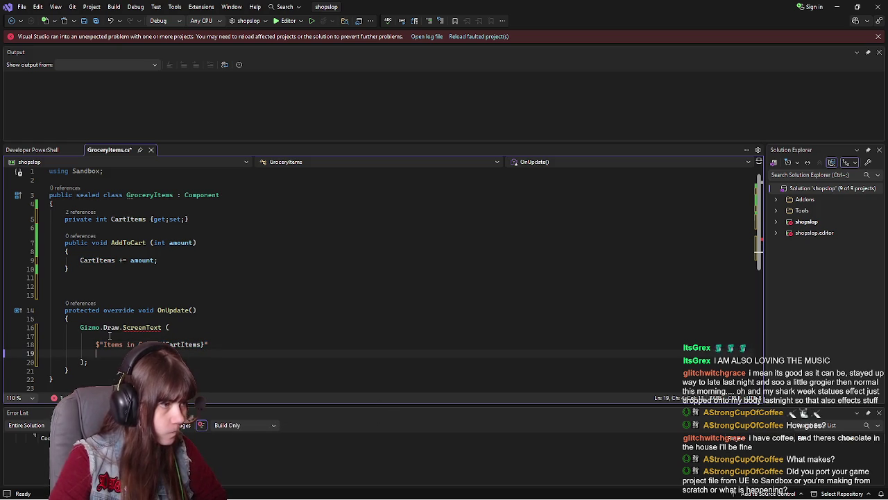
pyautogui.hotkey('ctrl', 's')
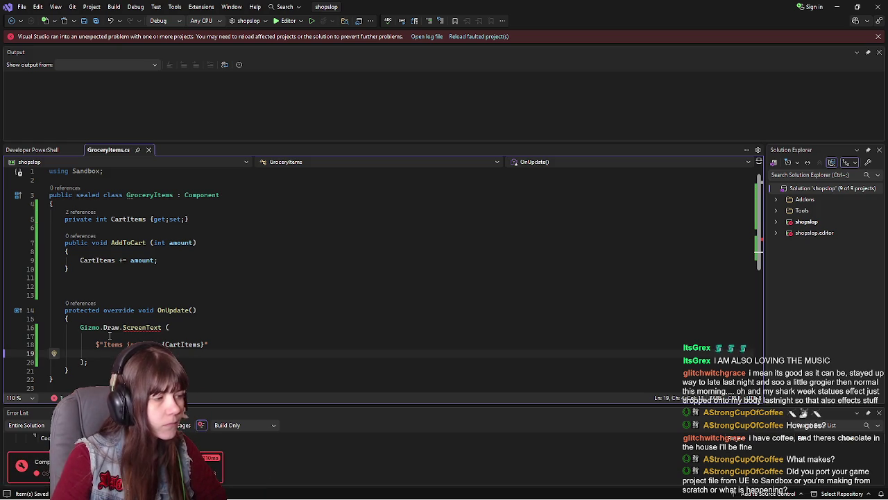
pyautogui.moveTo(143, 328)
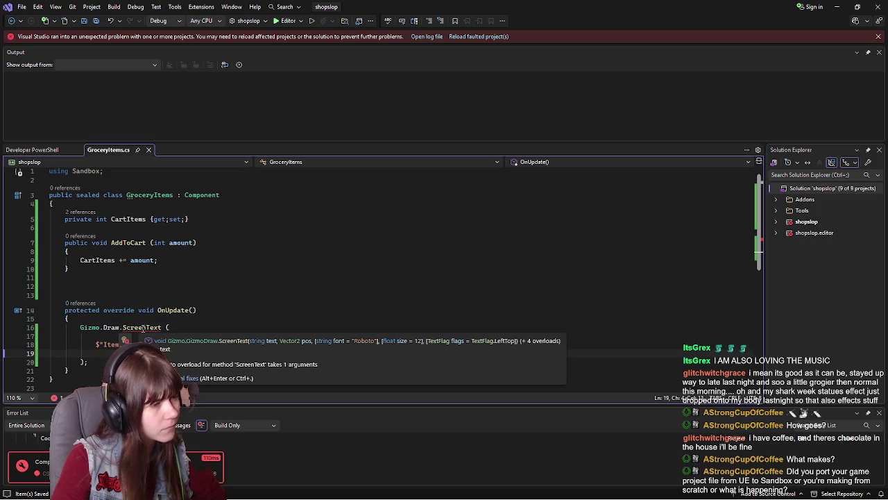
pyautogui.click(144, 329)
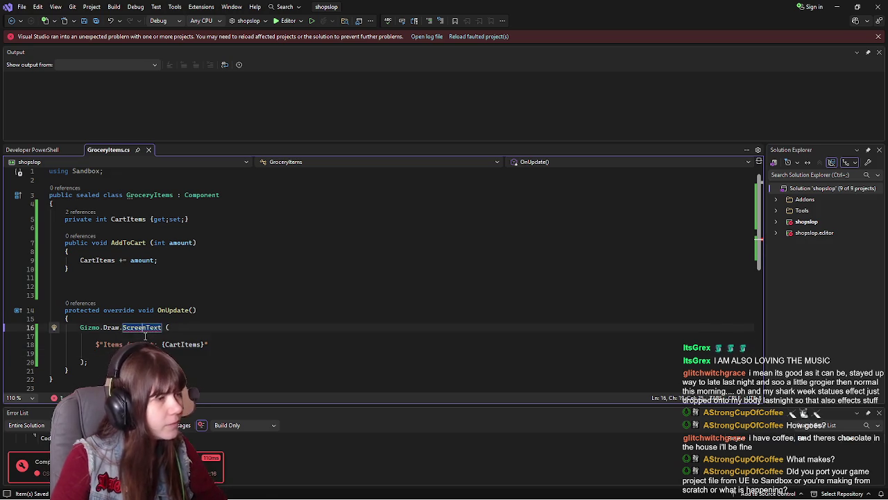
# Pass new Vector2(10,10) as ScreenText's second argument after the label, and save the script
pyautogui.click(145, 336)
pyautogui.moveTo(148, 327)
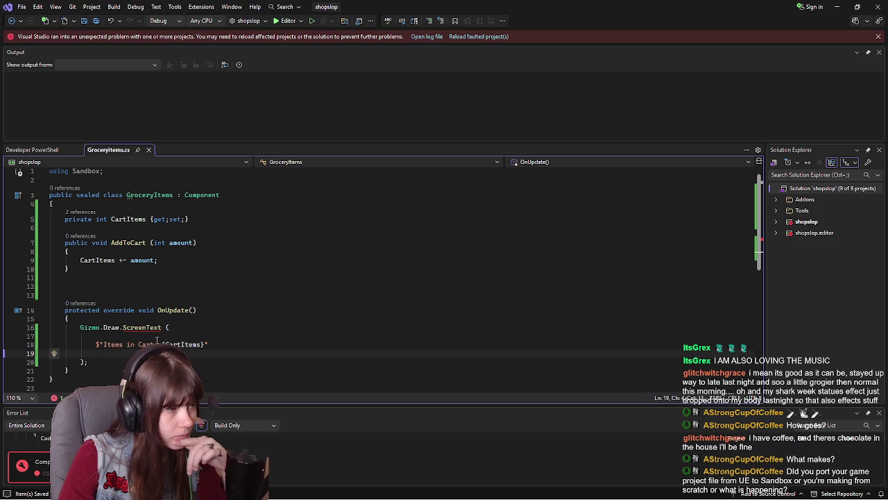
pyautogui.press('Delete')
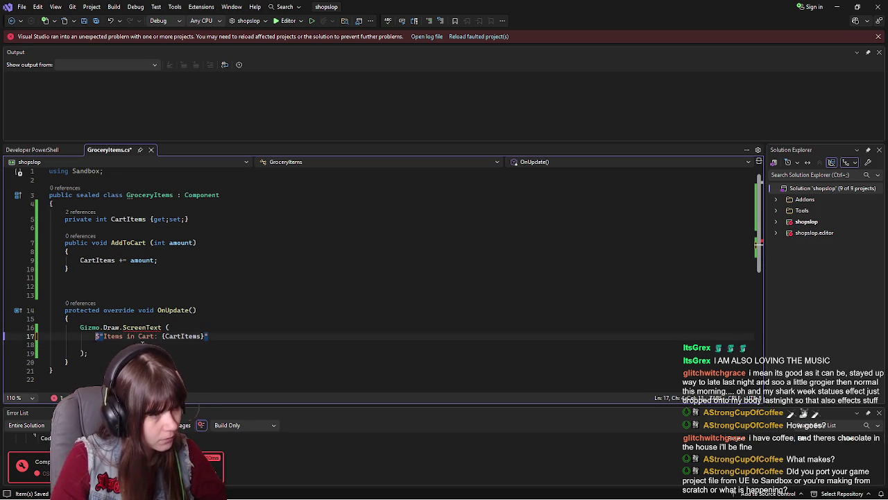
pyautogui.press('Down')
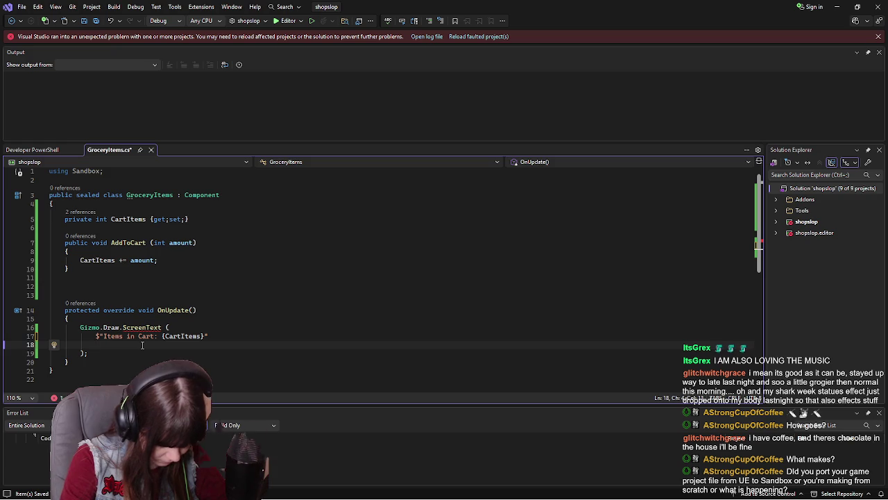
pyautogui.write('new Vector')
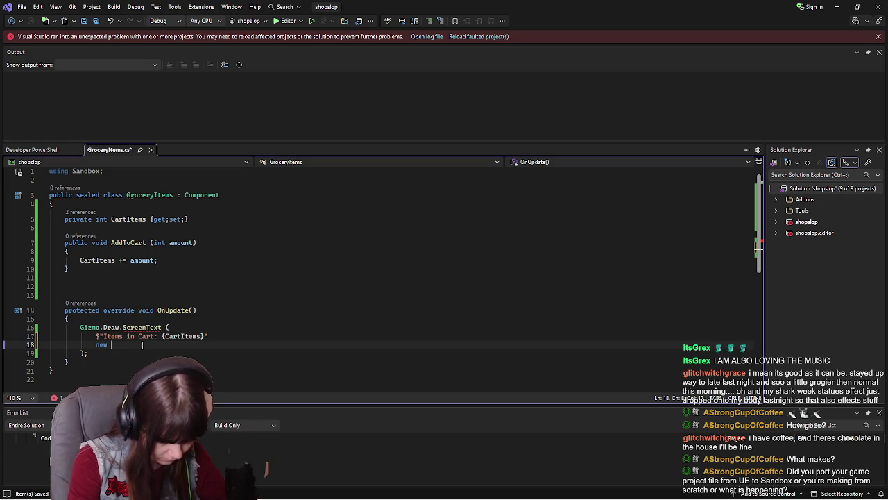
pyautogui.write('2.Down2')
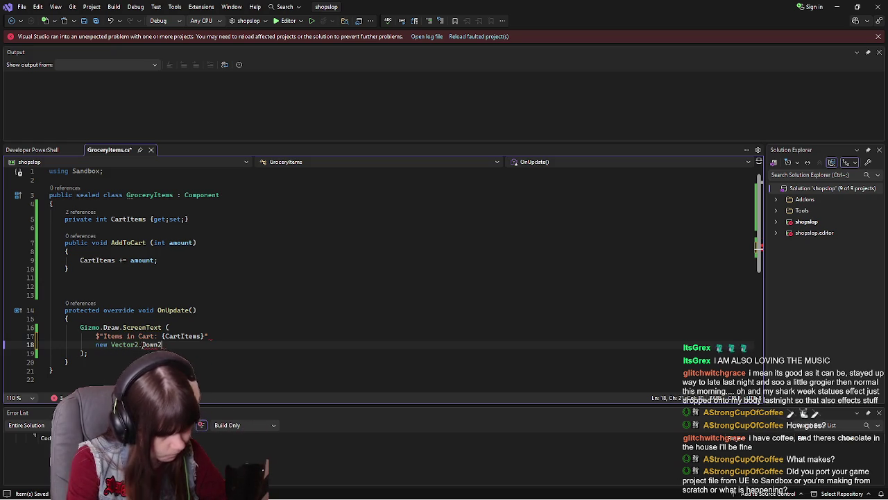
pyautogui.press('BackSpace')
pyautogui.press('BackSpace')
pyautogui.press('BackSpace')
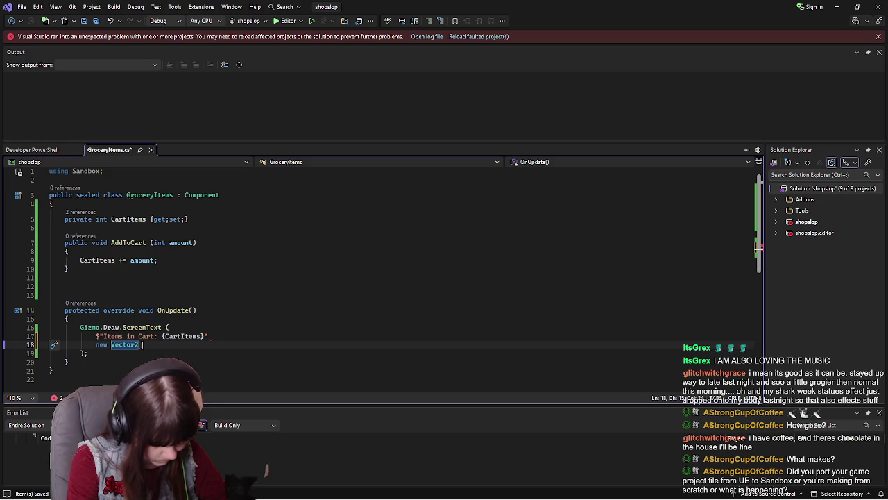
pyautogui.write('(0, 10')
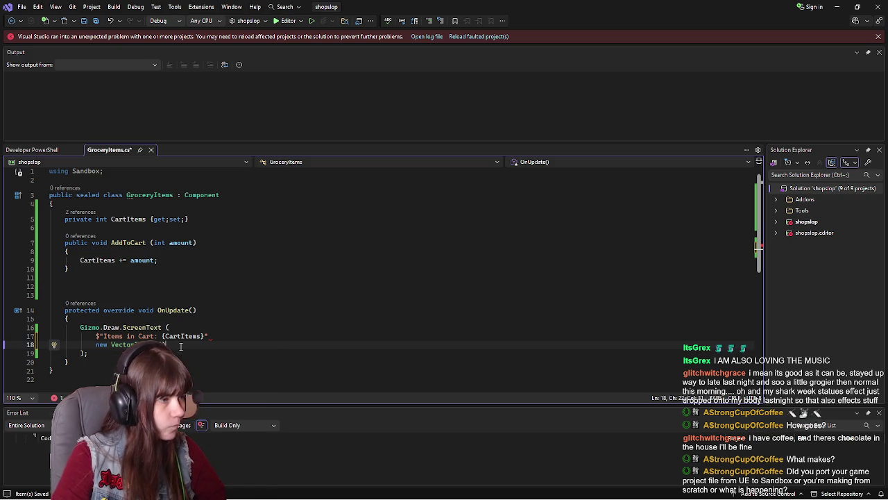
pyautogui.moveTo(210, 337)
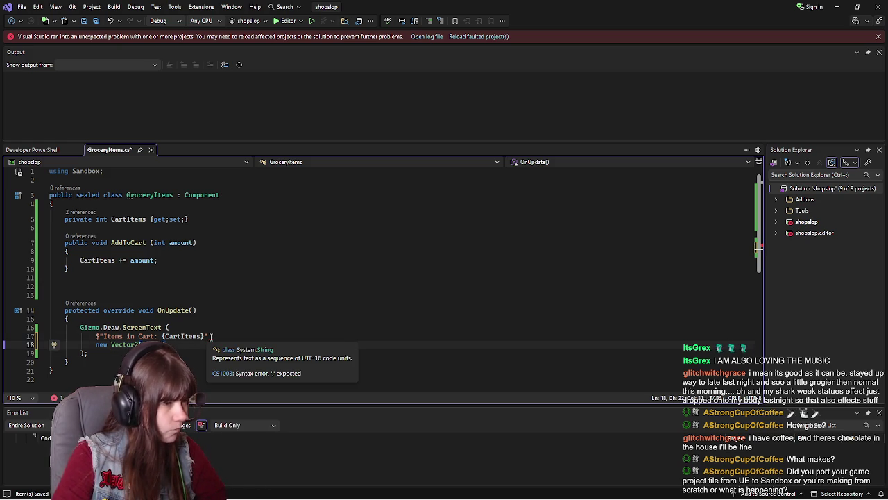
pyautogui.click(211, 336)
pyautogui.write(',')
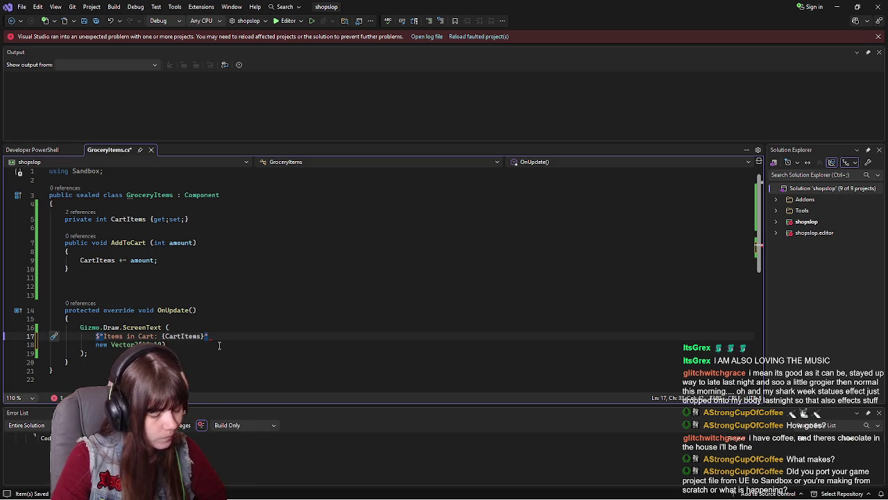
pyautogui.write(',')
pyautogui.hotkey('ctrl', 's')
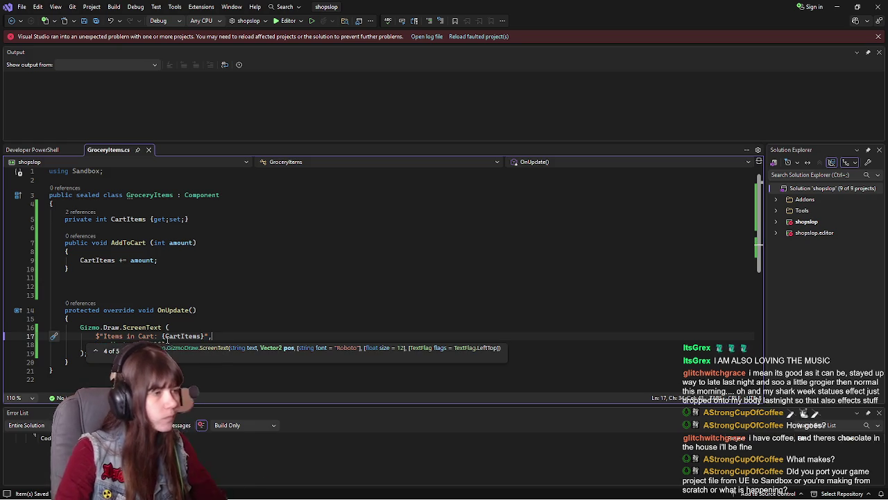
pyautogui.click(173, 310)
pyautogui.click(111, 286)
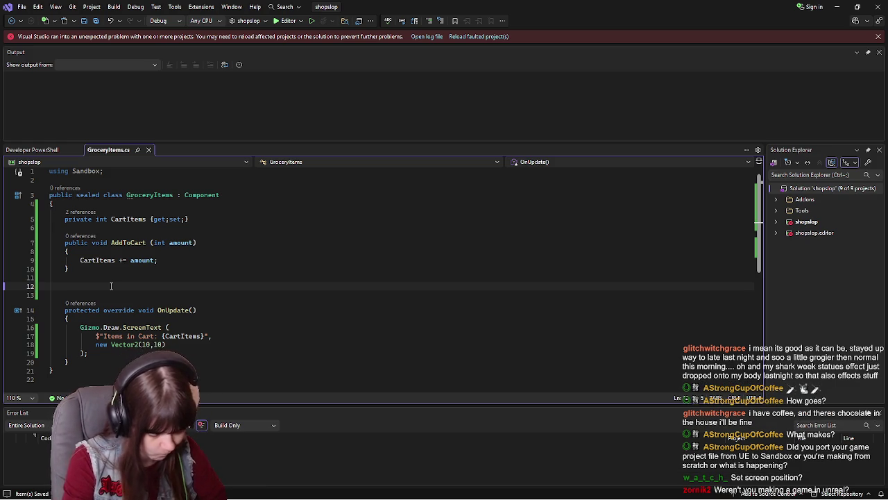
# Add a 'protected override void OnAwake' that sets 'CartItems = 0;', save, and return to s&box
pyautogui.write('protecte')
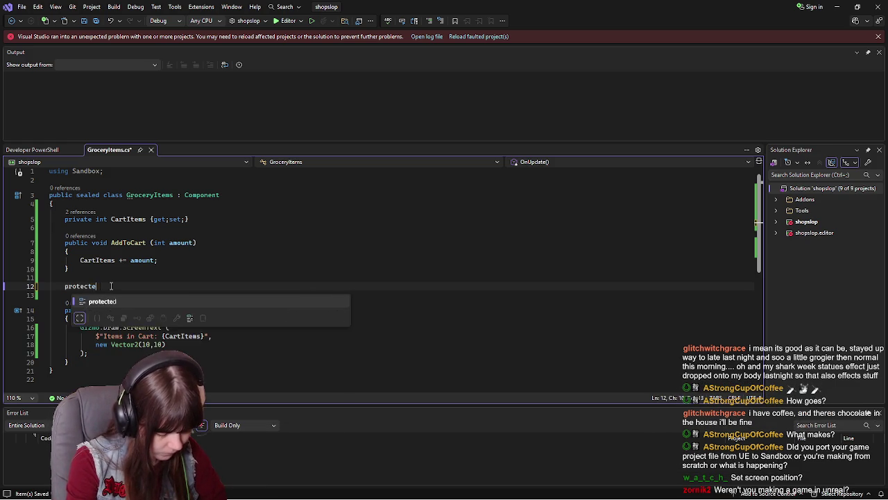
pyautogui.write('d ov')
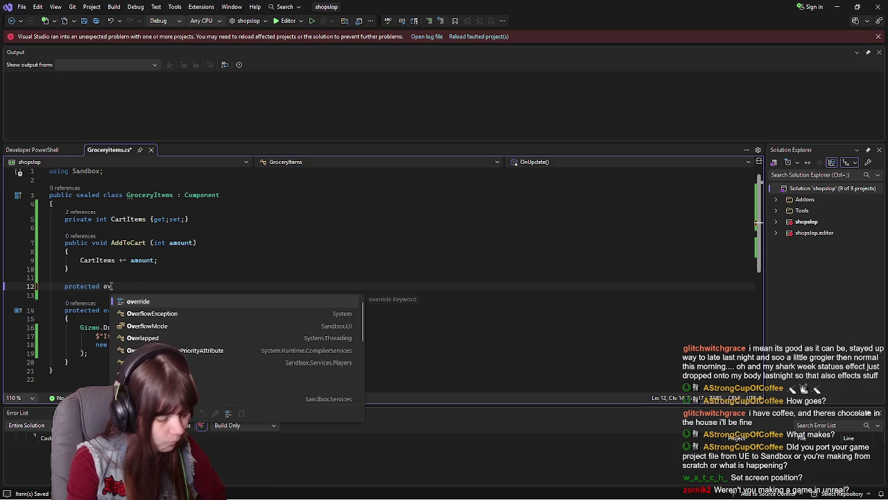
pyautogui.write('erride vo')
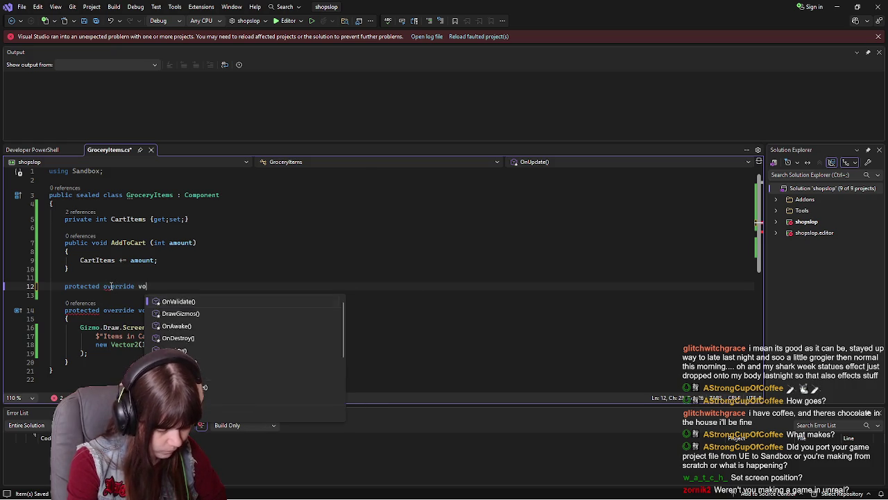
pyautogui.write('id OnAwake')
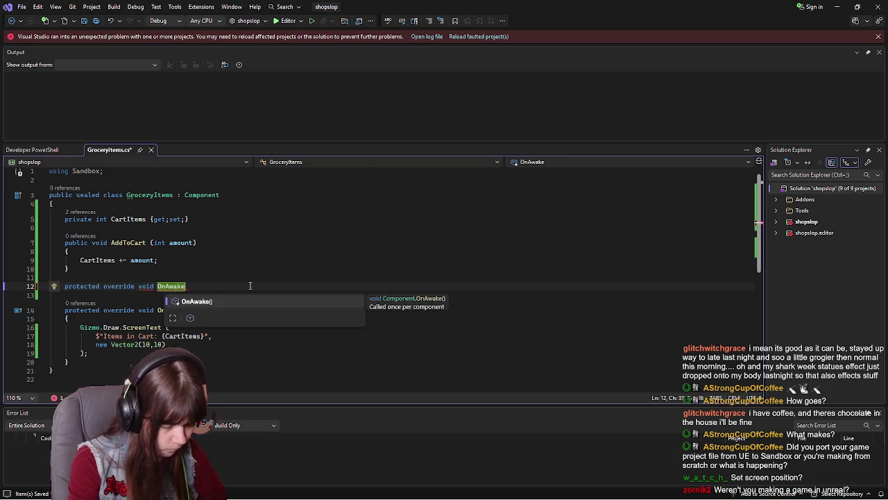
pyautogui.press('Tab')
pyautogui.press('BackSpace')
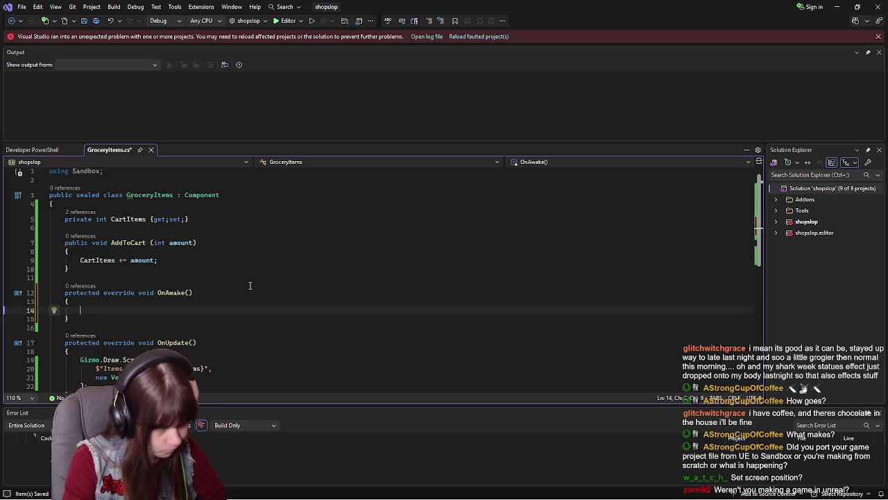
pyautogui.write('CartI')
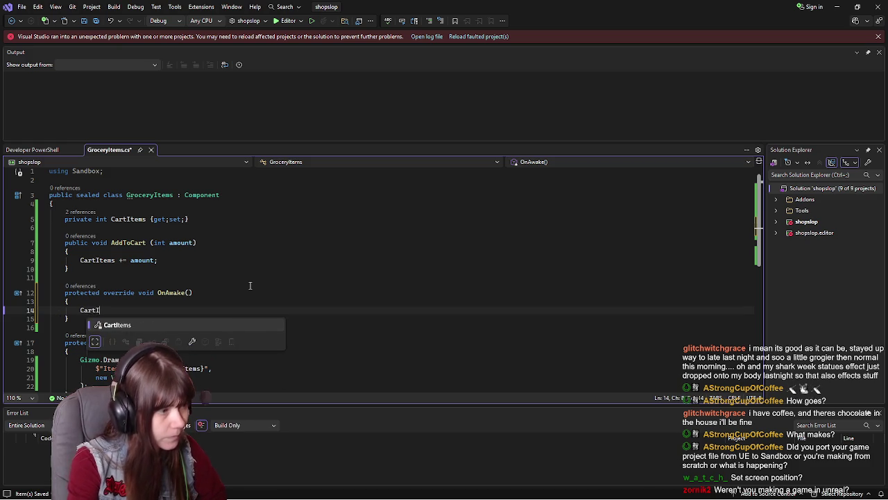
pyautogui.write('tems ')
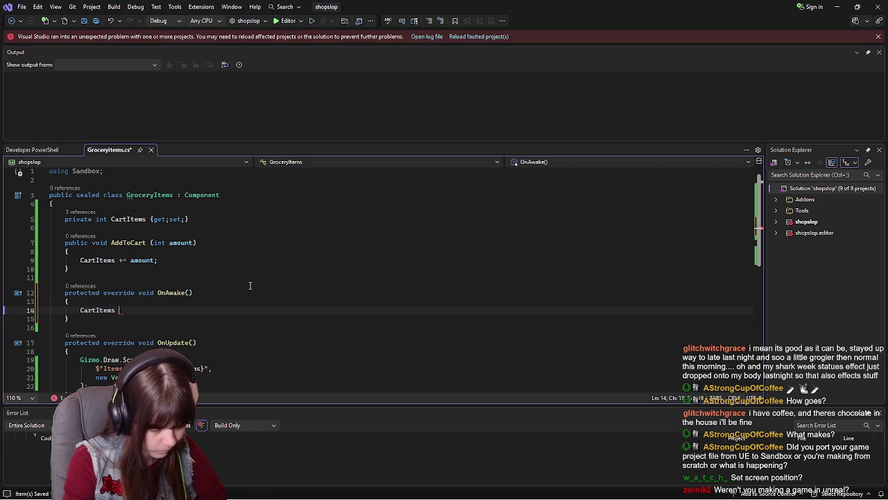
pyautogui.write('= 0;')
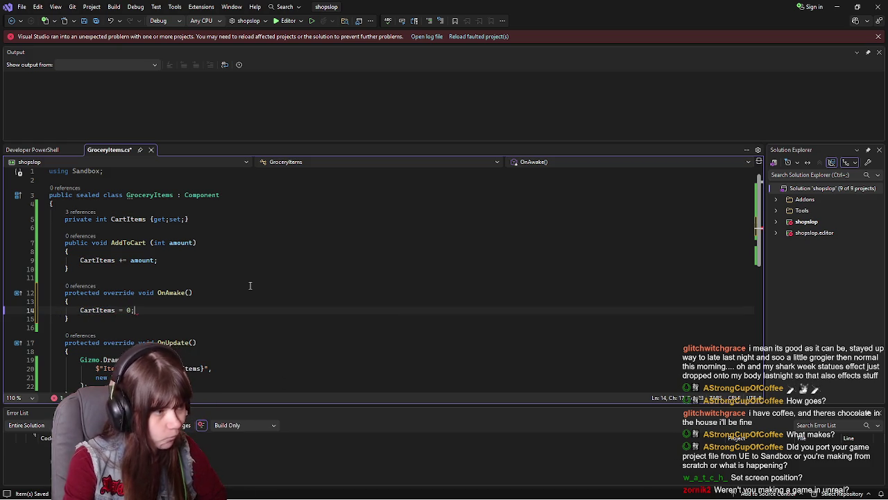
pyautogui.hotkey('ctrl', 's')
pyautogui.scroll(-1, 250, 285)
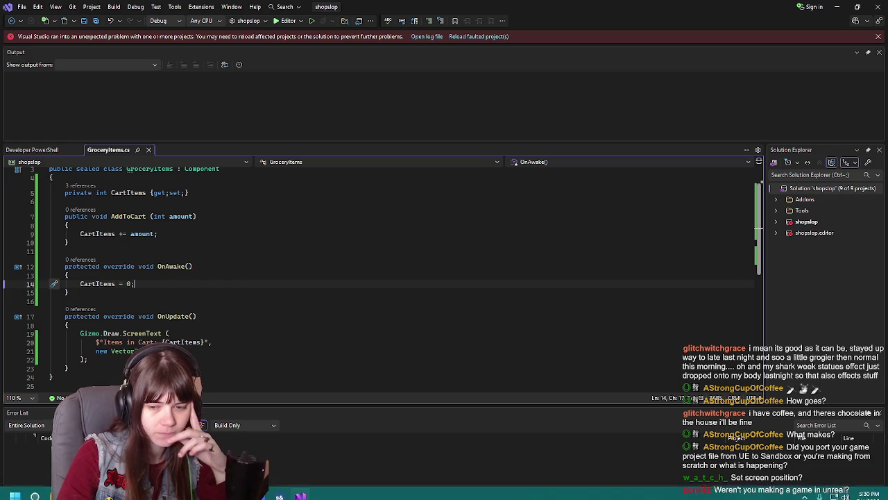
pyautogui.click(202, 266)
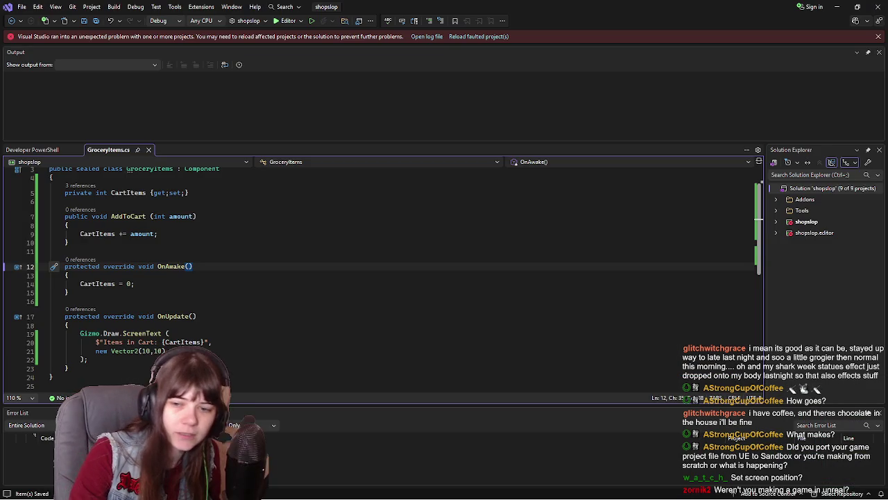
pyautogui.hotkey('alt', 'Tab')
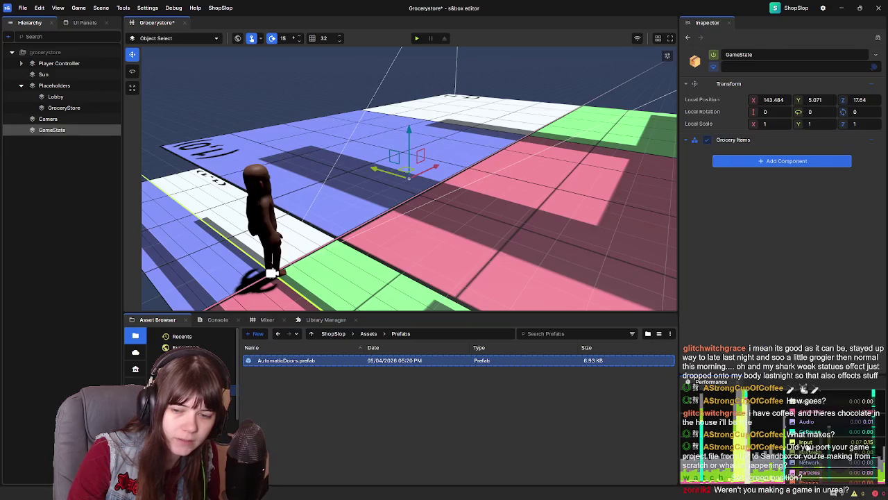
# Save the Grocerystore scene, then select the Lobby and GroceryStore planes in the Hierarchy
pyautogui.moveTo(352, 205); pyautogui.dragTo(391, 212)
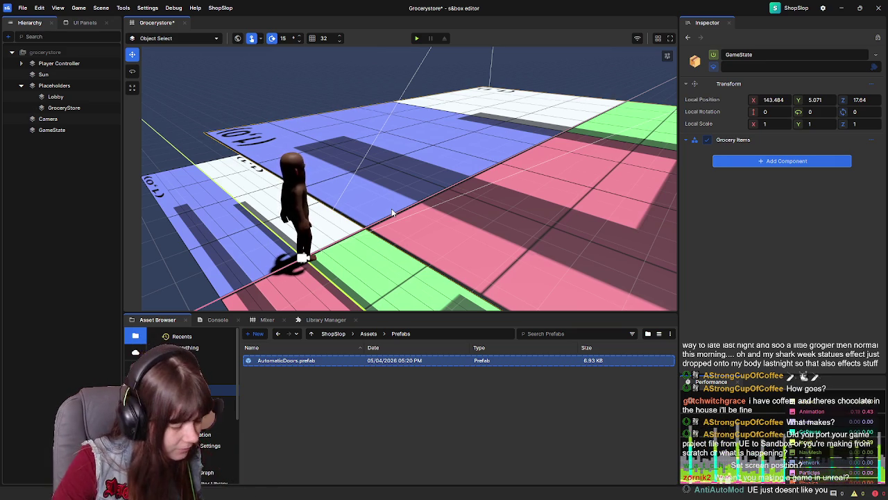
pyautogui.hotkey('ctrl', 's')
pyautogui.moveTo(373, 233)
pyautogui.mouseDown()
pyautogui.moveTo(350, 227)
pyautogui.moveTo(373, 233)
pyautogui.mouseUp()
pyautogui.click(170, 194)
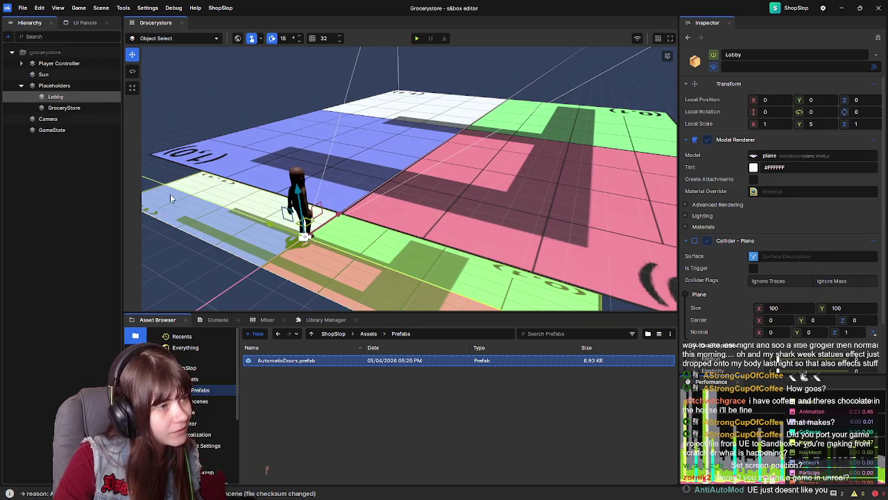
pyautogui.click(64, 107)
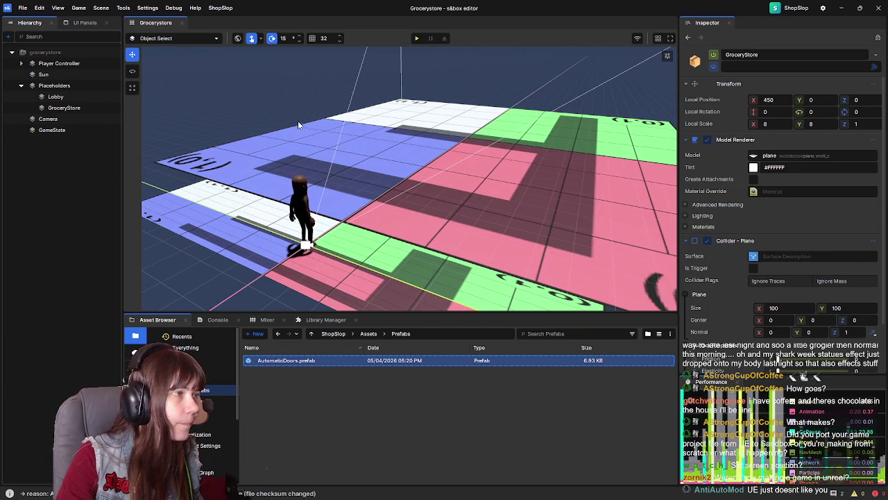
pyautogui.scroll(3, 238, 170)
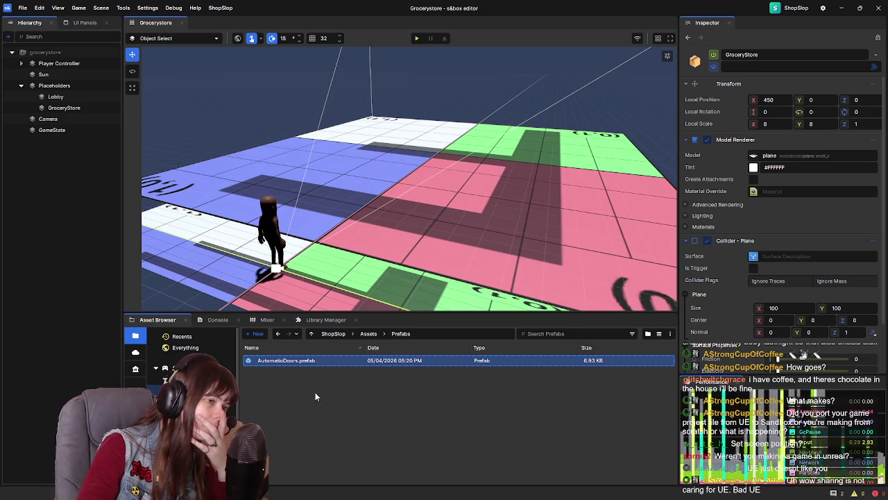
# In the Prefabs folder, create PlaceholderGroceryItem.prefab and open it for editing
pyautogui.rightClick(288, 382)
pyautogui.moveTo(373, 414)
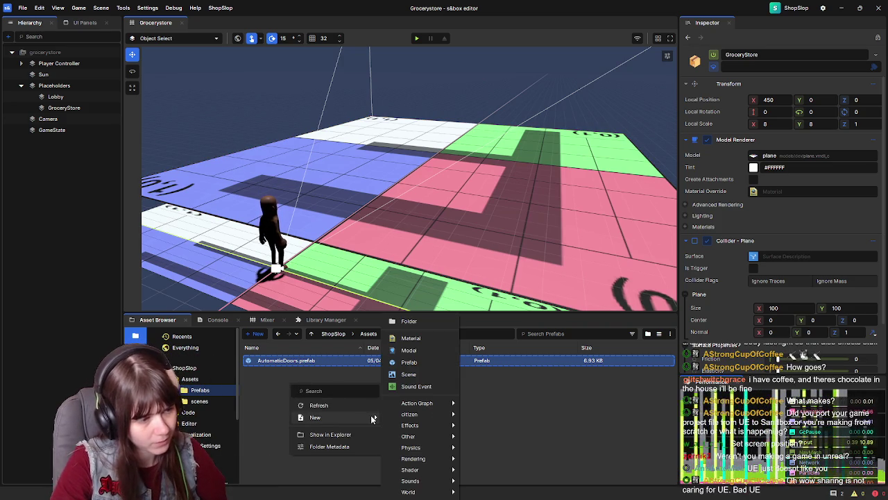
pyautogui.click(423, 368)
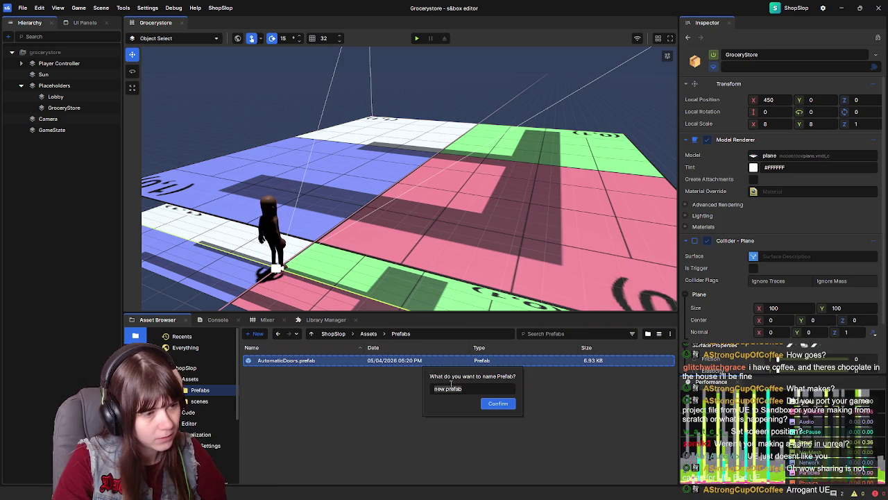
pyautogui.moveTo(468, 386); pyautogui.dragTo(435, 389)
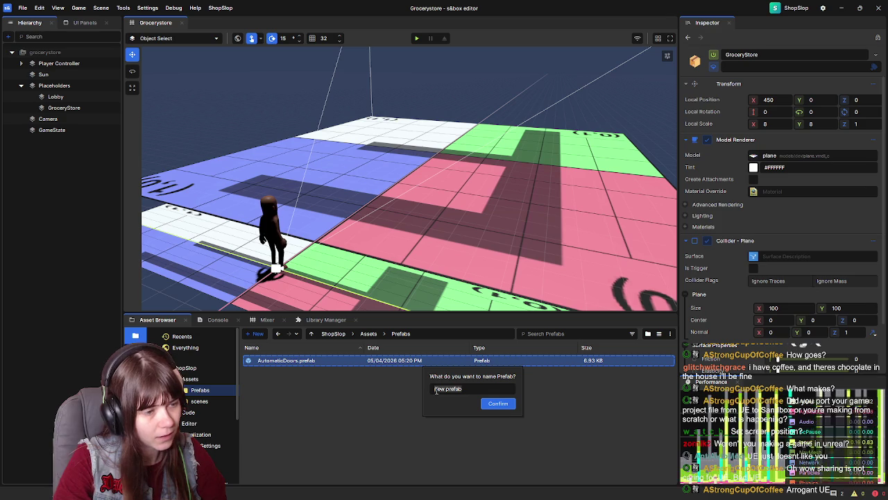
pyautogui.press('BackSpace')
pyautogui.write('Placeholder')
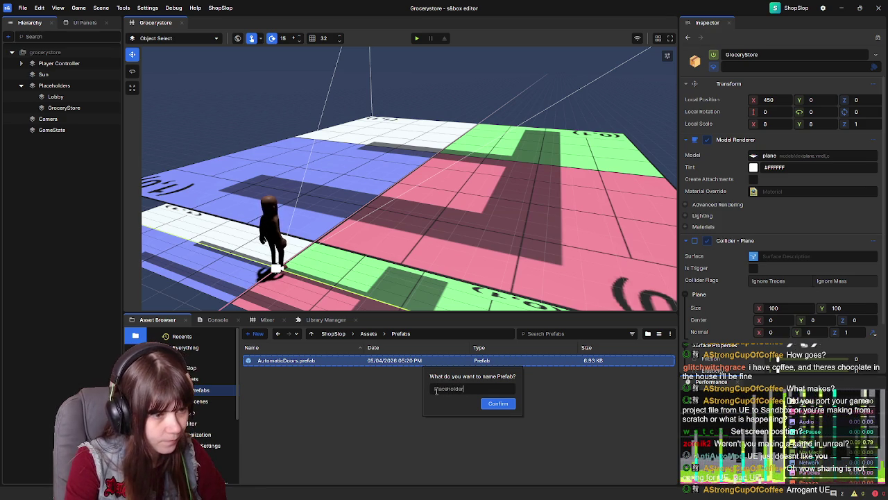
pyautogui.write('Gr')
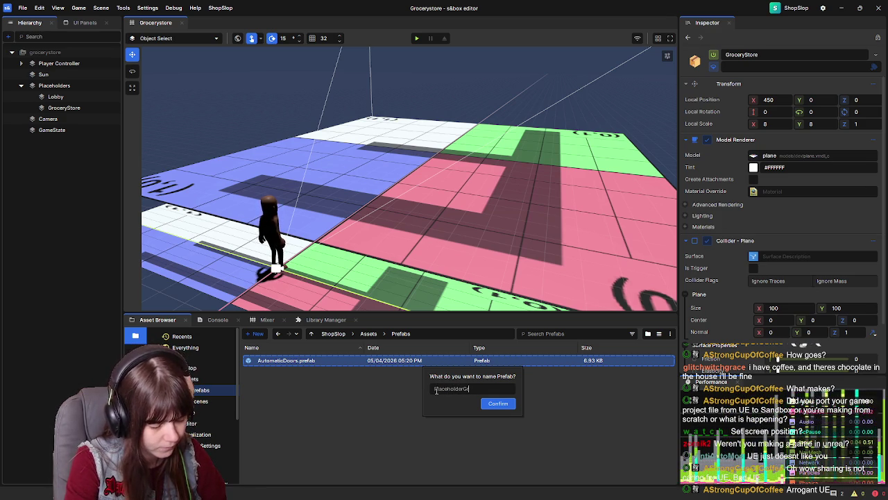
pyautogui.write('oceryItem')
pyautogui.press('Return')
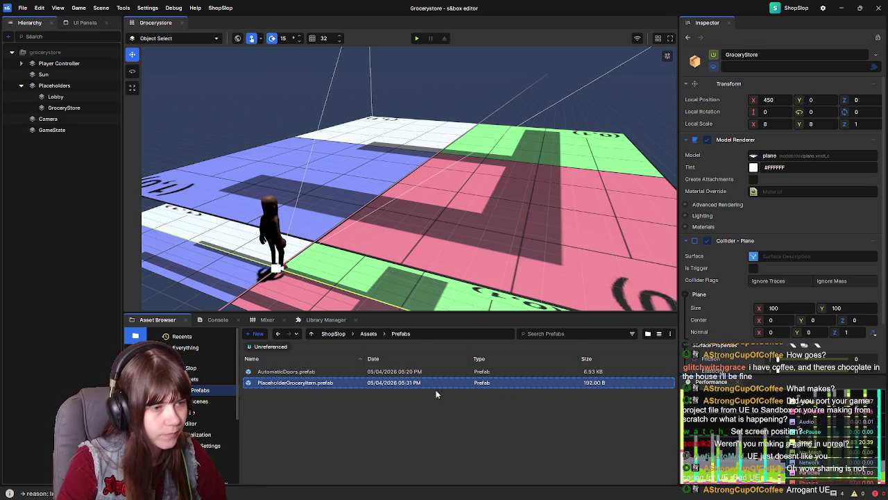
pyautogui.doubleClick(339, 382)
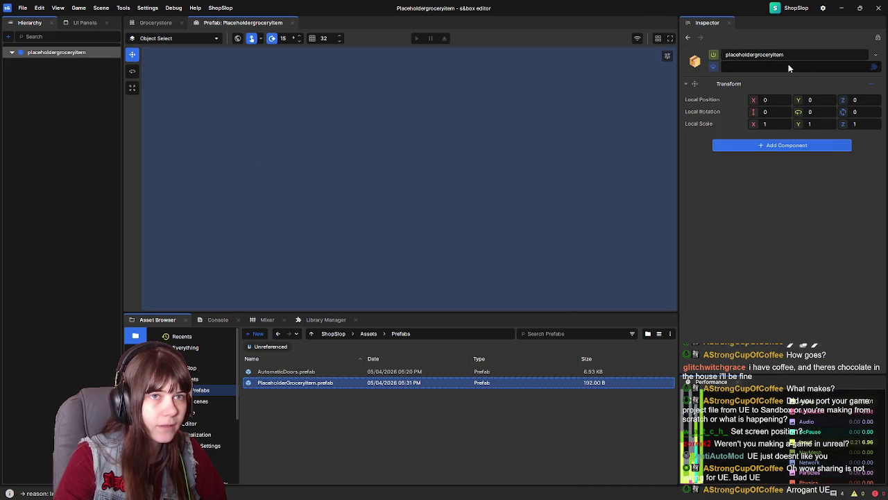
# Add a new 'groceryitems' tag to the prefab's root object
pyautogui.click(874, 67)
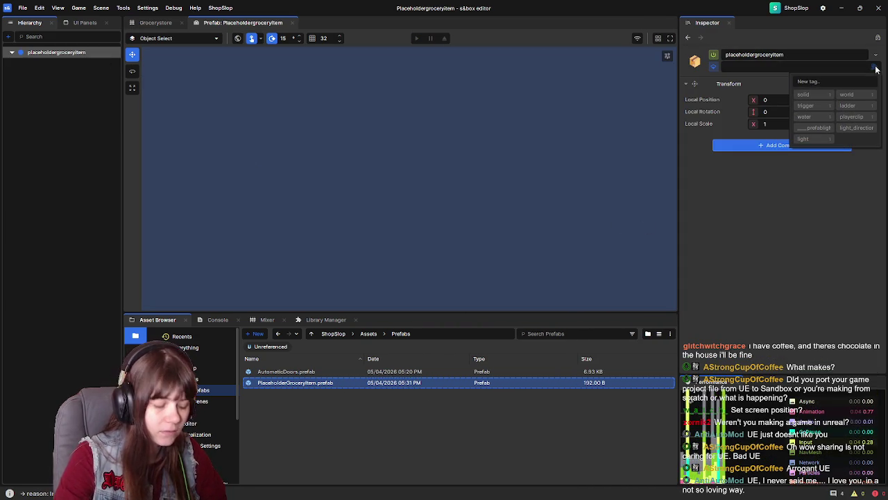
pyautogui.write('groceryitems')
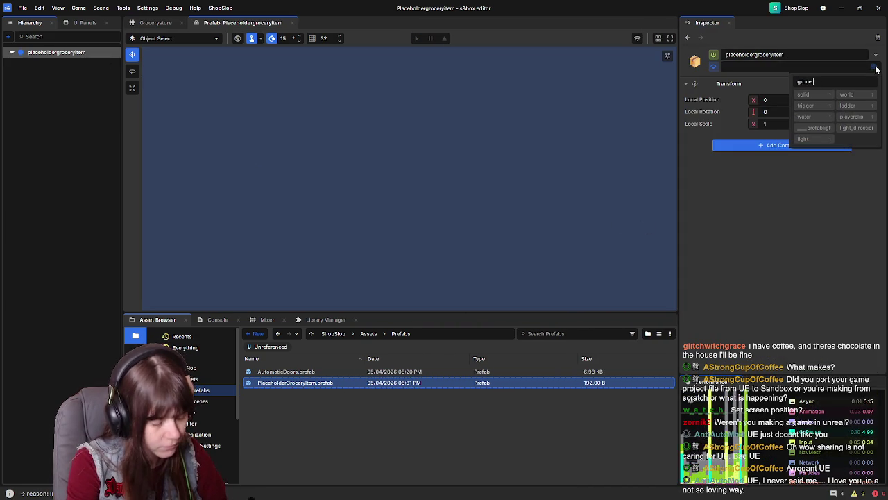
pyautogui.press('Return')
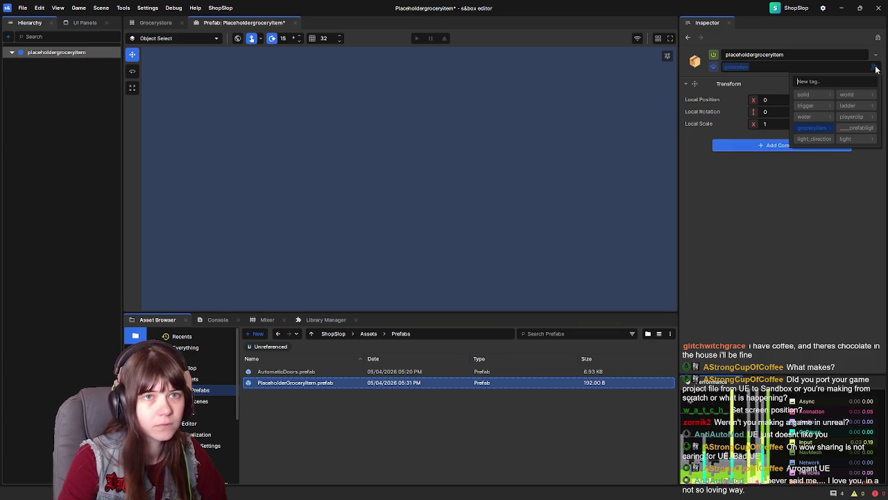
pyautogui.click(823, 201)
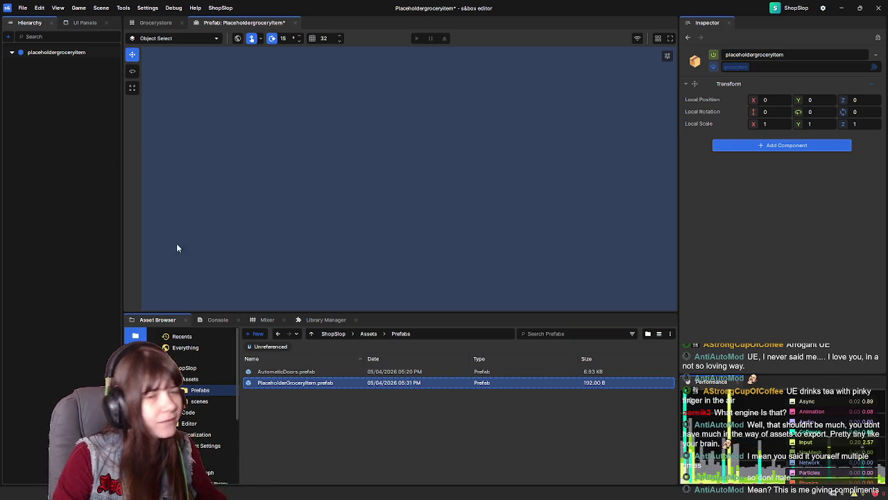
# Glance at the Grocerystore scene, then bring up the prefab Hierarchy's right-click menu
pyautogui.click(156, 23)
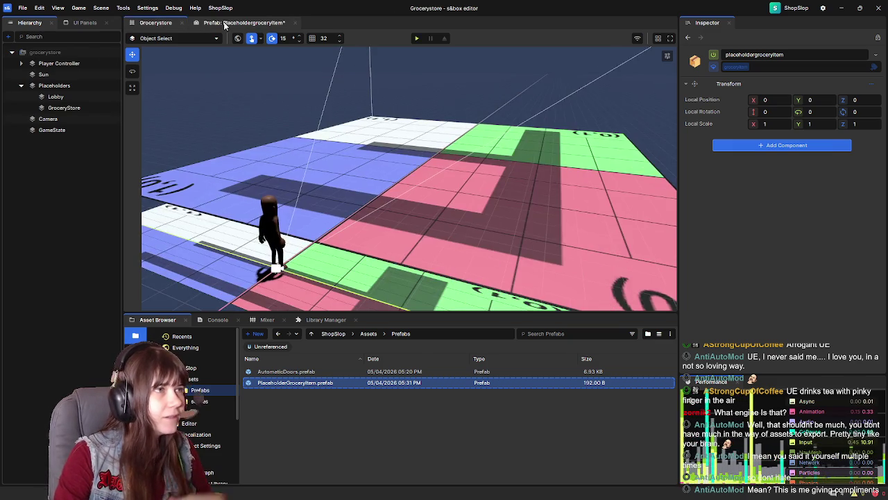
pyautogui.click(243, 22)
pyautogui.scroll(-5, 213, 437)
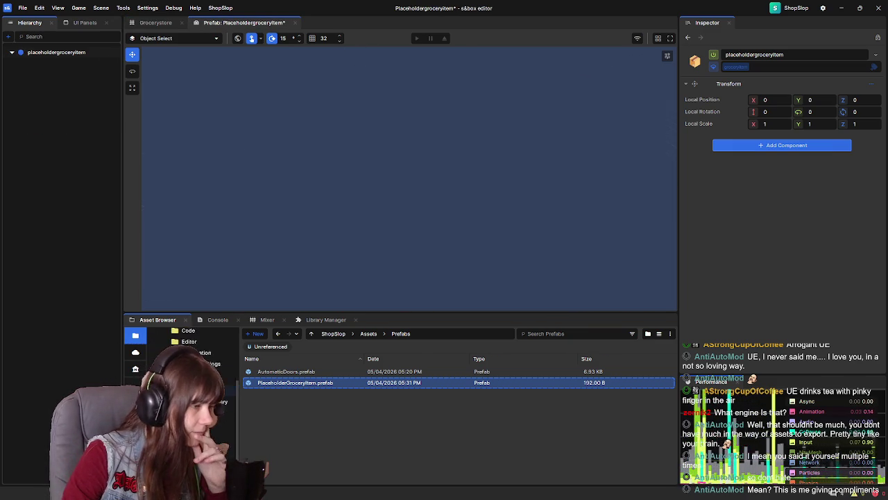
pyautogui.scroll(5, 213, 437)
pyautogui.rightClick(83, 147)
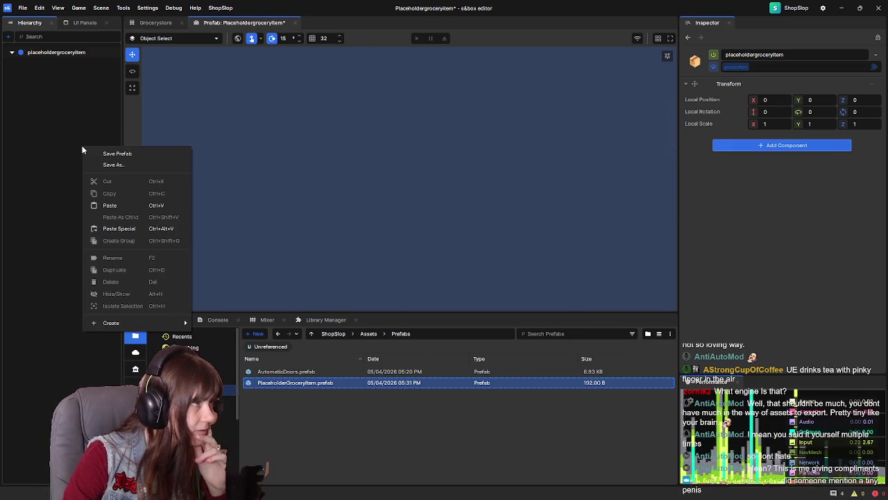
# Create a 3D Cube named Cube in the prefab, positioned at the origin
pyautogui.moveTo(155, 328)
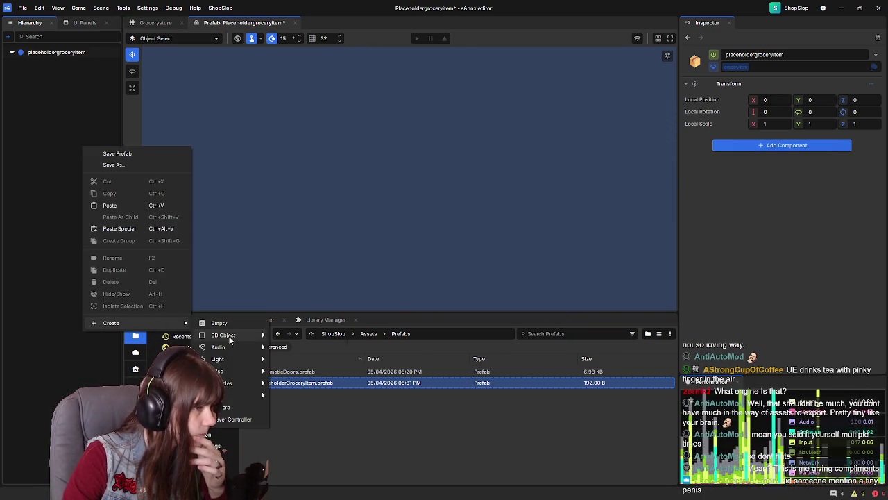
pyautogui.moveTo(229, 335)
pyautogui.click(308, 337)
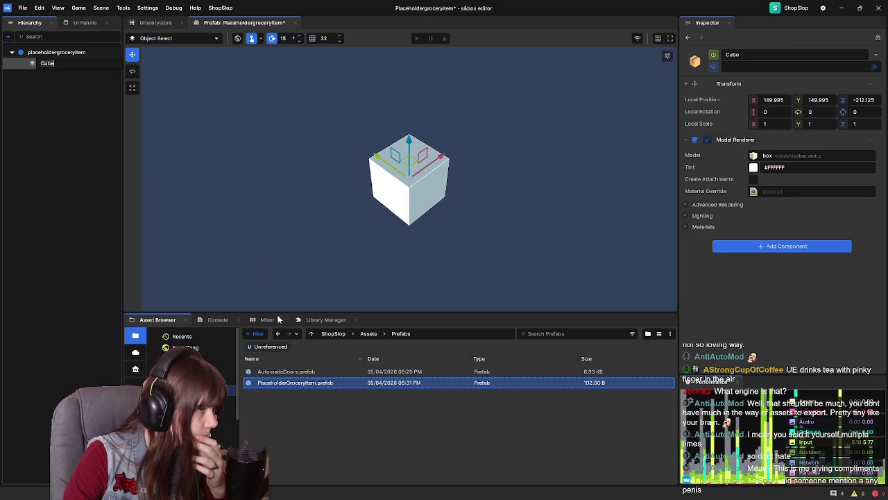
pyautogui.press('Return')
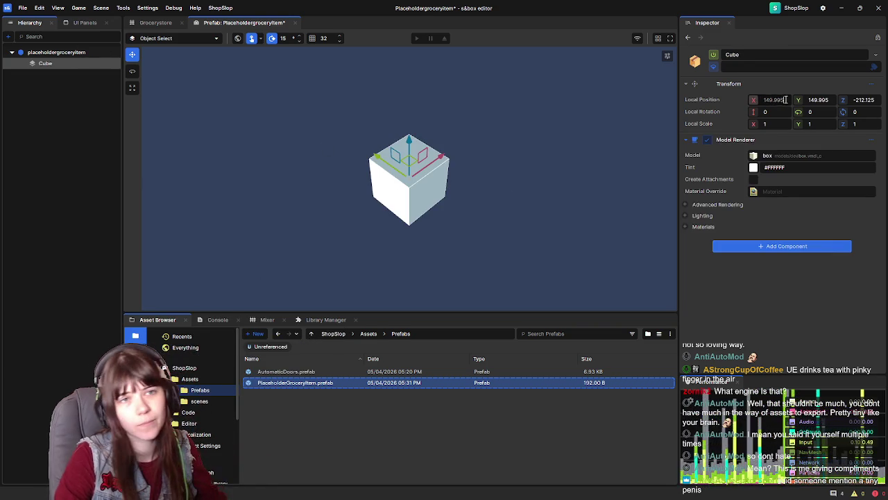
pyautogui.click(729, 92)
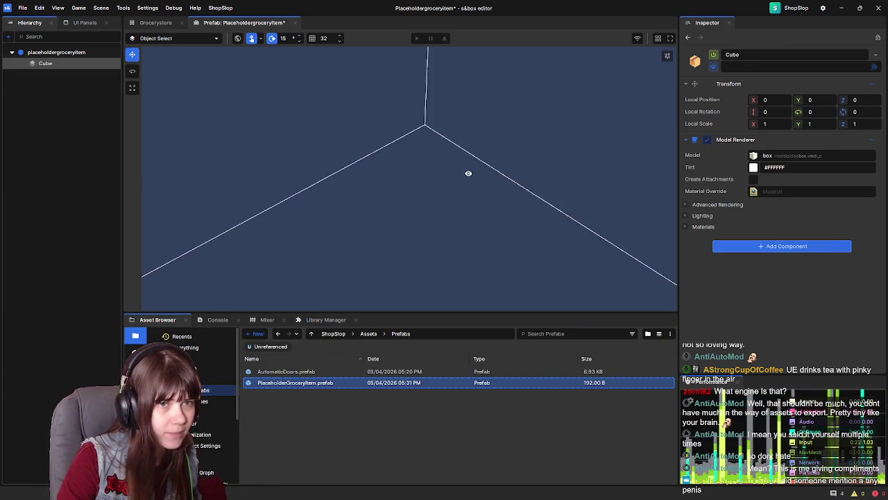
# Orbit the view around the cube and save the prefab
pyautogui.scroll(-5, 265, 151)
pyautogui.moveTo(342, 141)
pyautogui.mouseDown()
pyautogui.moveTo(465, 113)
pyautogui.moveTo(482, 88)
pyautogui.moveTo(404, 113)
pyautogui.mouseUp()
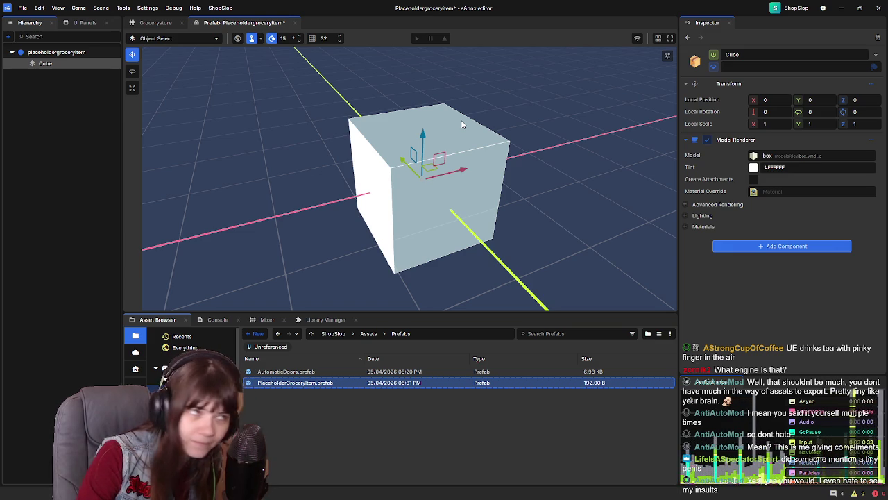
pyautogui.click(56, 113)
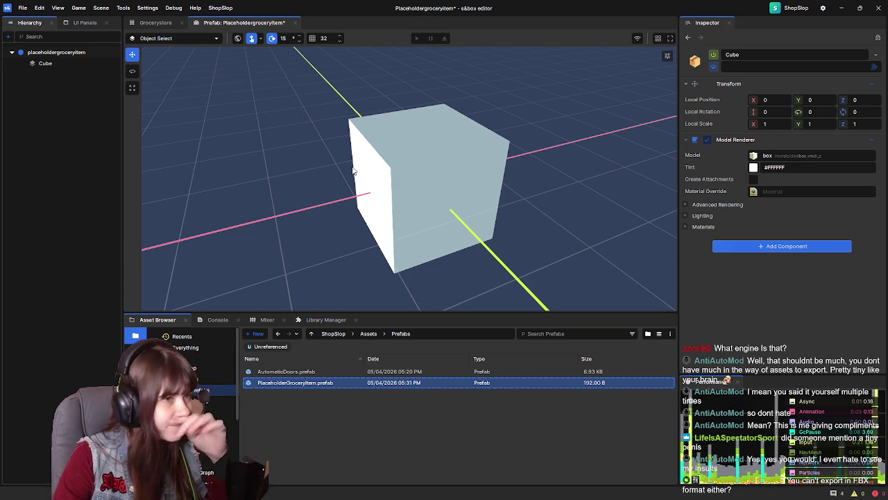
pyautogui.moveTo(352, 170)
pyautogui.mouseDown()
pyautogui.moveTo(348, 161)
pyautogui.moveTo(354, 183)
pyautogui.mouseUp()
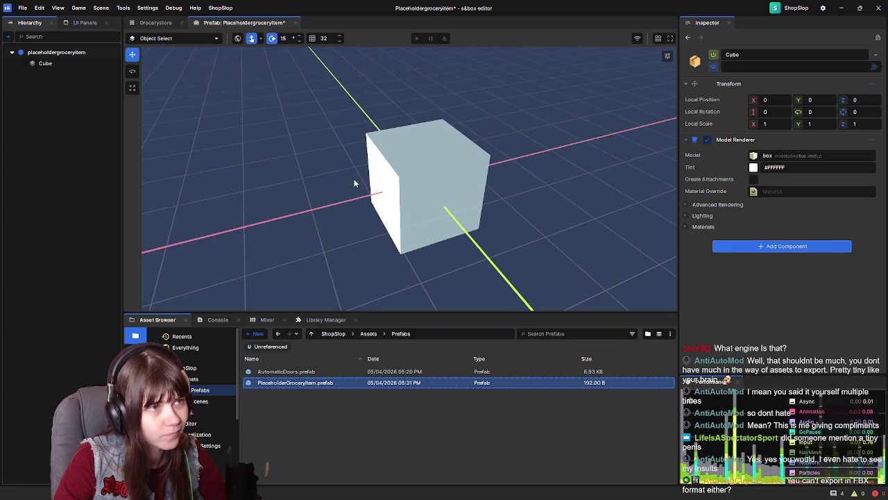
pyautogui.hotkey('ctrl', 's')
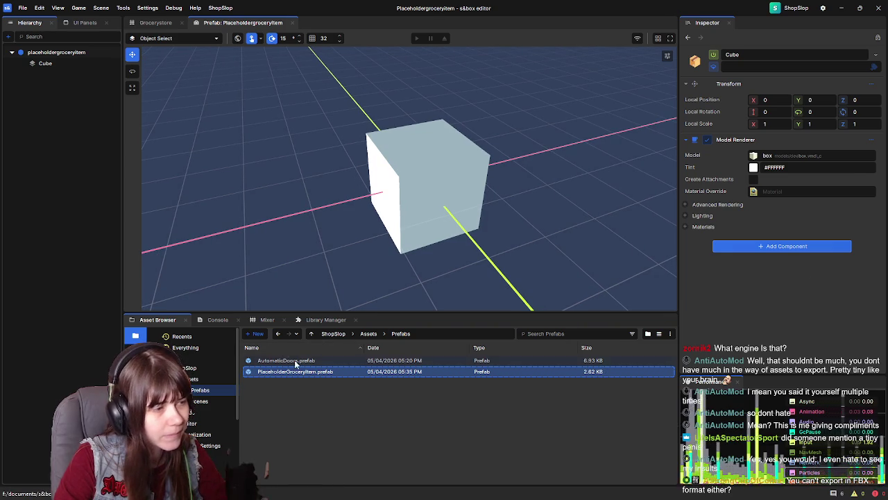
# Inspect the AutomaticDoors and PlaceholderGroceryItem prefab files, then reselect the cube
pyautogui.click(295, 361)
pyautogui.click(325, 373)
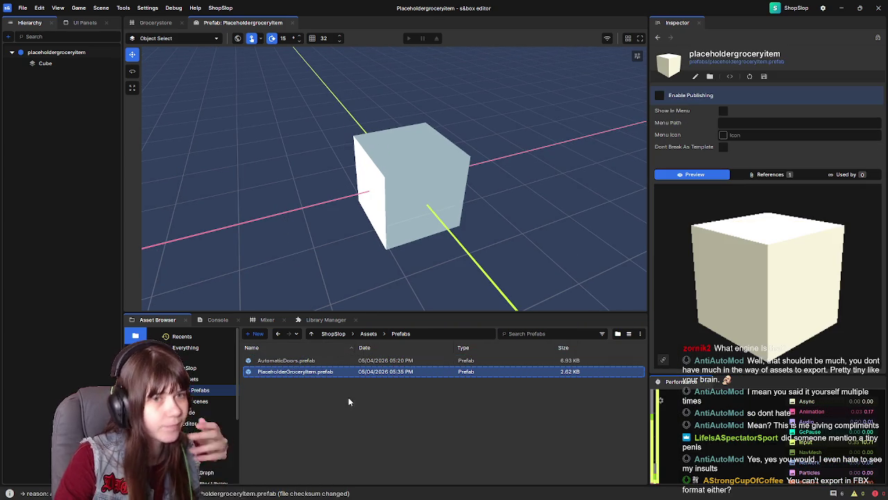
pyautogui.click(355, 361)
pyautogui.click(56, 64)
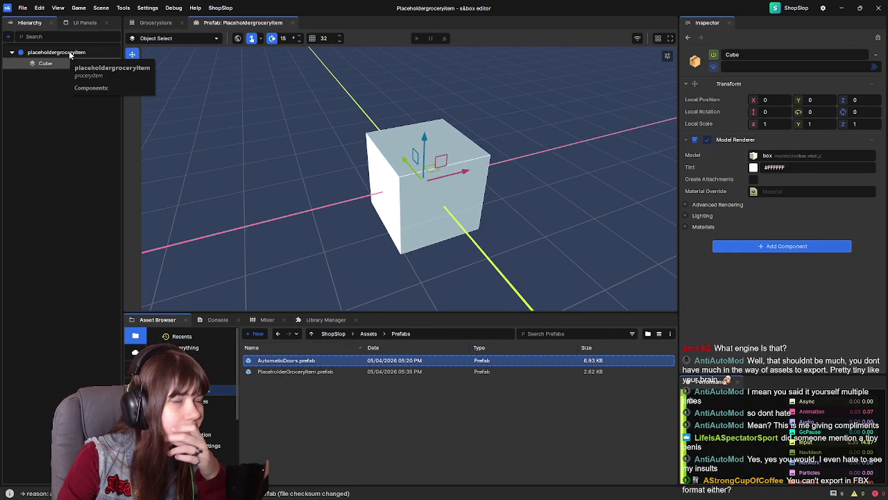
pyautogui.click(69, 54)
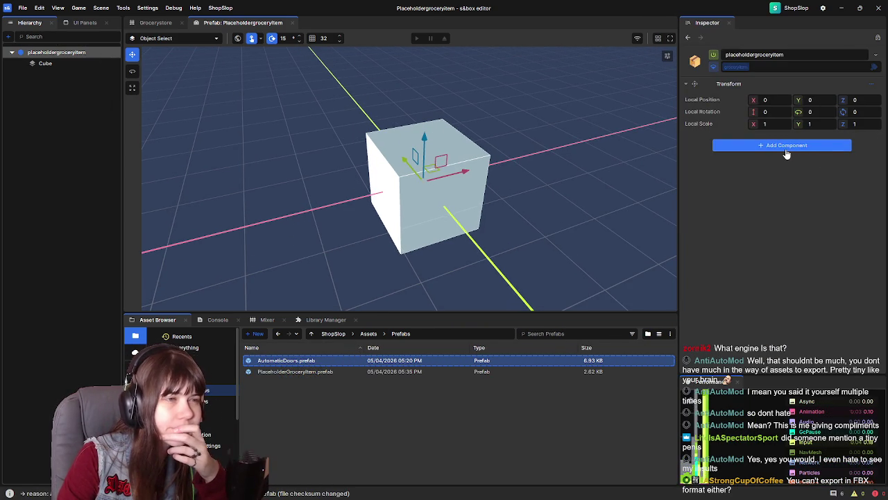
pyautogui.click(45, 63)
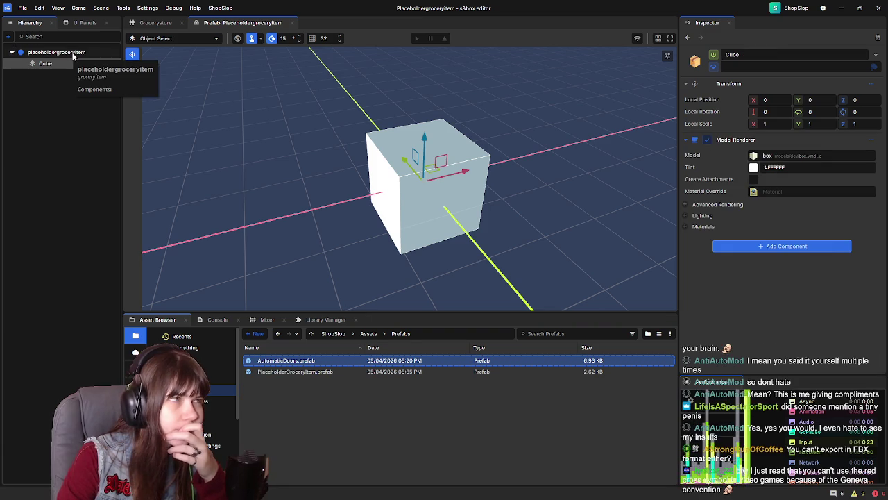
pyautogui.click(49, 106)
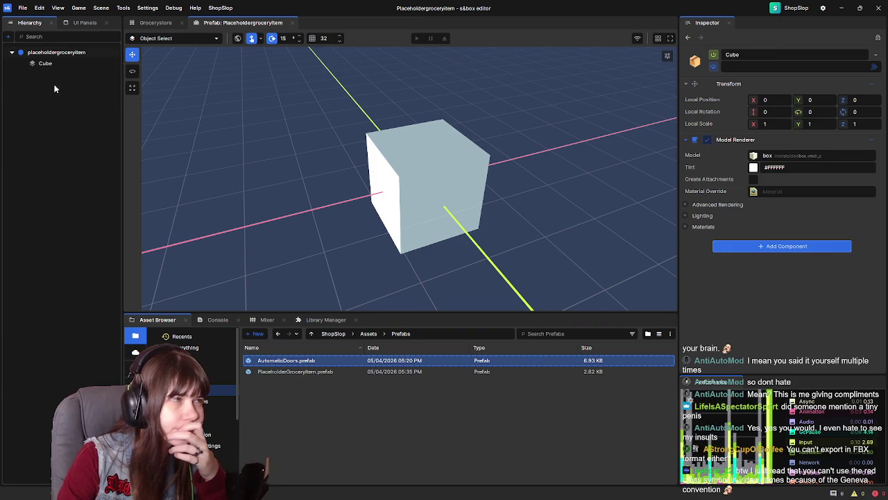
pyautogui.click(61, 68)
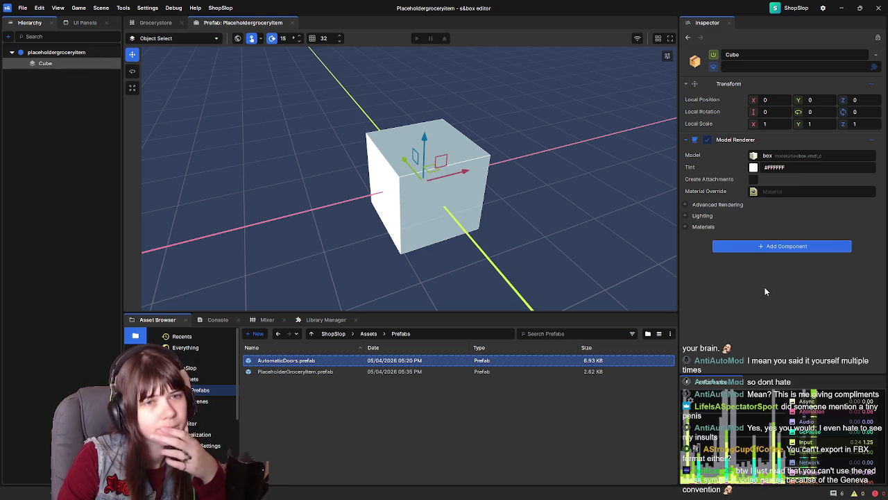
# Search the cube's Add Component list for 'model'
pyautogui.click(755, 248)
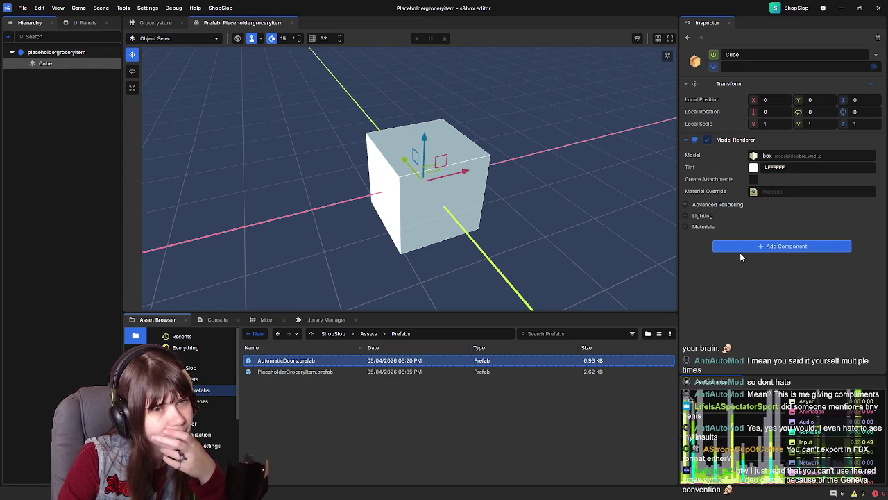
pyautogui.click(739, 251)
pyautogui.write('model')
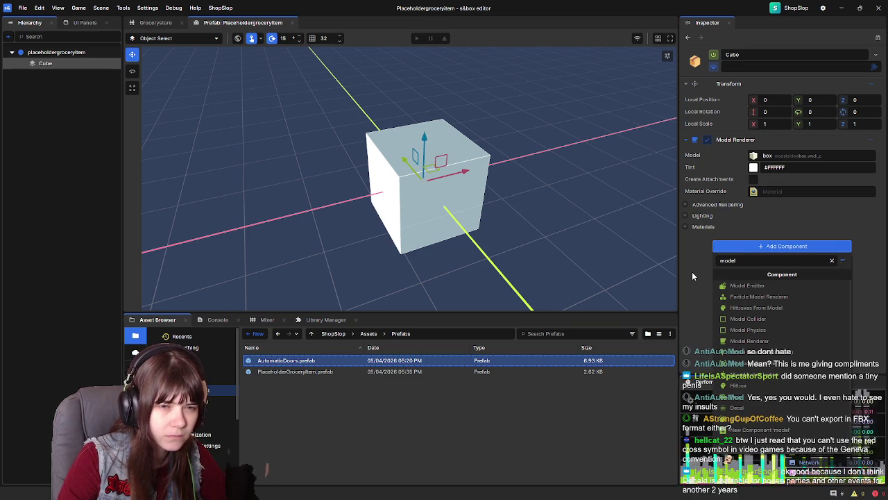
# Add and then remove the cube's Model Collider, then open Add Component on the placeholdergroceryitem root
pyautogui.click(748, 318)
pyautogui.scroll(-1, 733, 278)
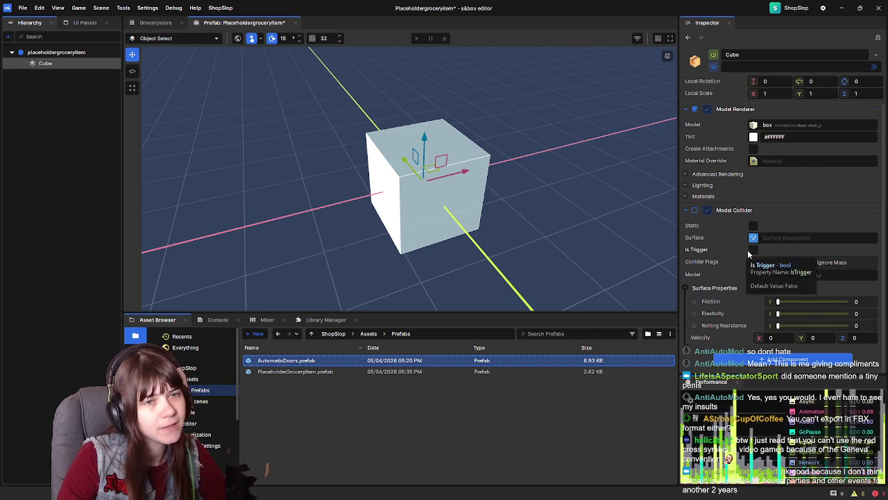
pyautogui.scroll(1, 748, 239)
pyautogui.click(875, 241)
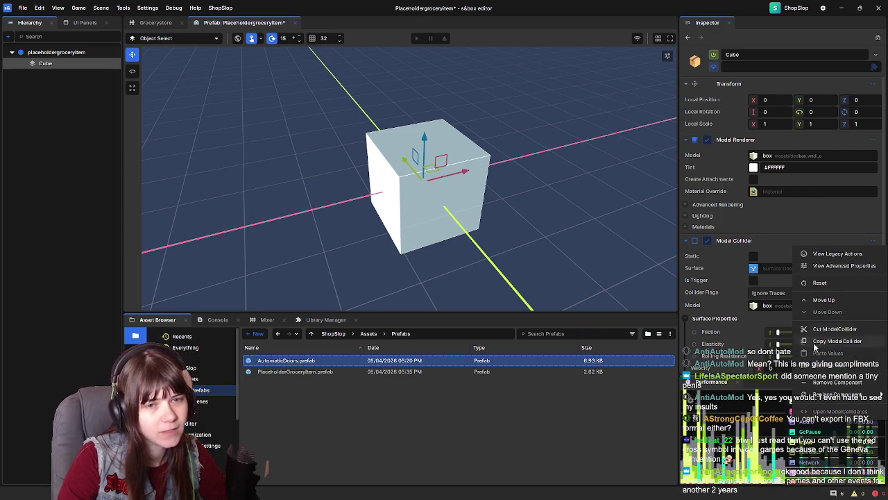
pyautogui.click(838, 383)
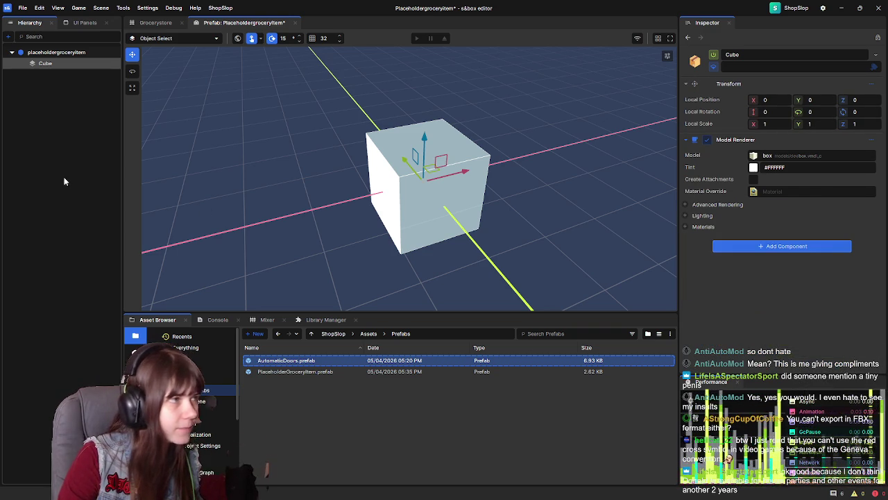
pyautogui.click(52, 52)
pyautogui.click(763, 148)
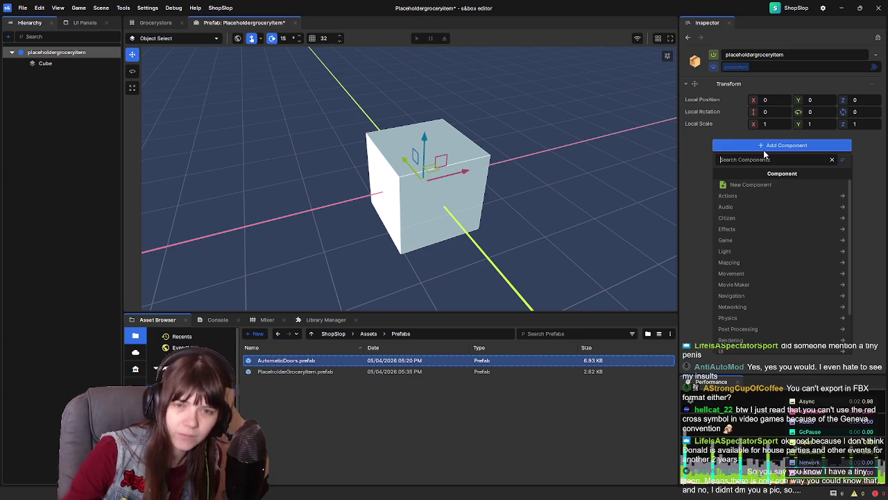
pyautogui.press('Escape')
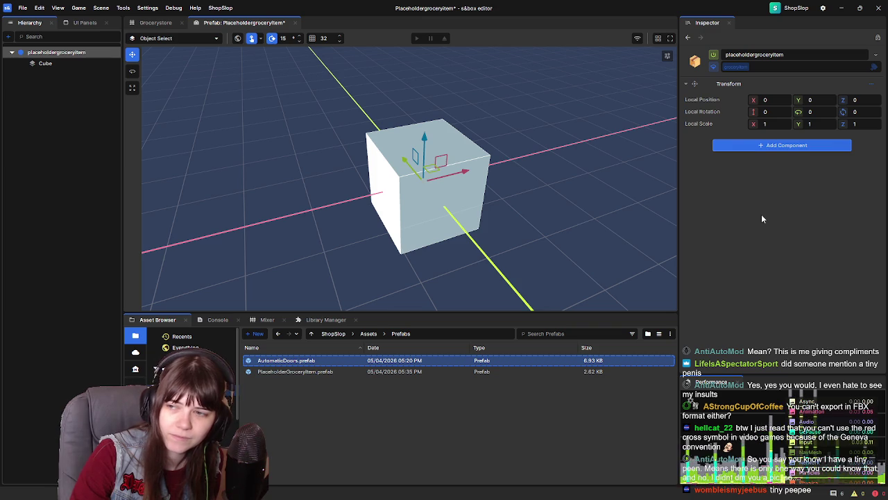
pyautogui.click(739, 147)
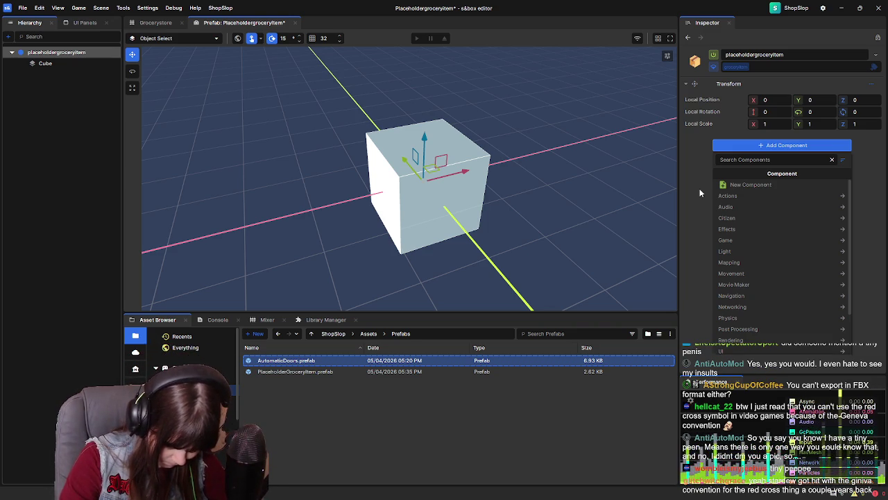
pyautogui.write('box coll')
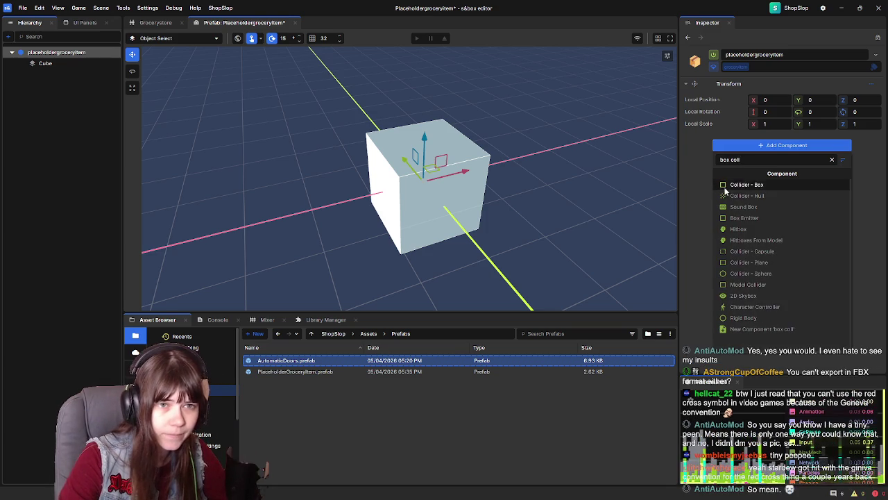
# Add a trigger Box collider and create its On Collider Enter graph
pyautogui.click(737, 185)
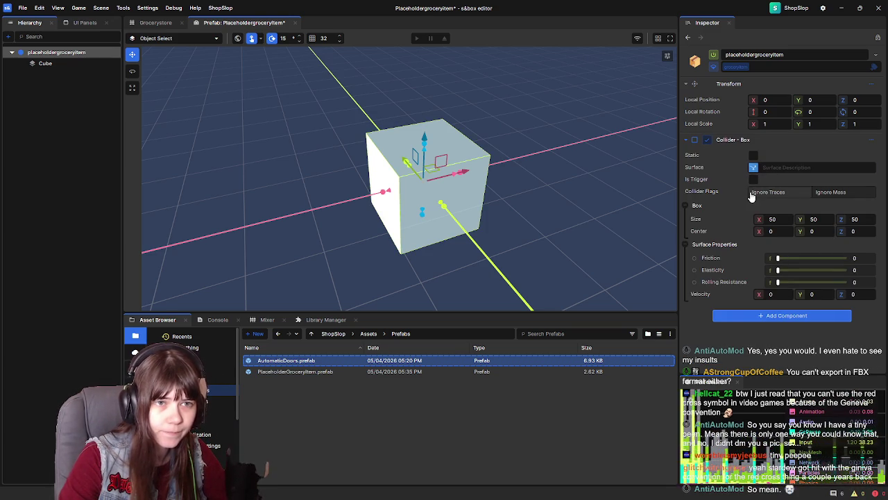
pyautogui.click(753, 179)
pyautogui.scroll(-1, 773, 292)
pyautogui.click(770, 301)
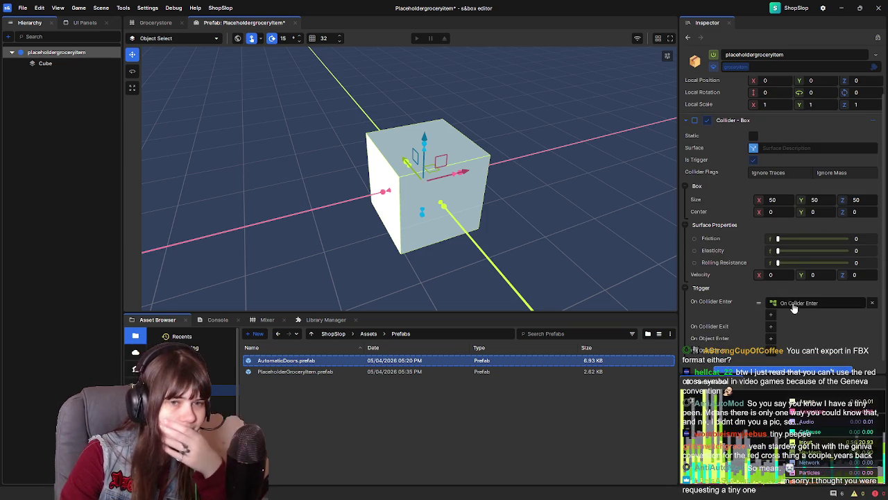
# Connect a Grocery Items Add To Cart node to the enter event with amount 1
pyautogui.moveTo(464, 160); pyautogui.dragTo(501, 168)
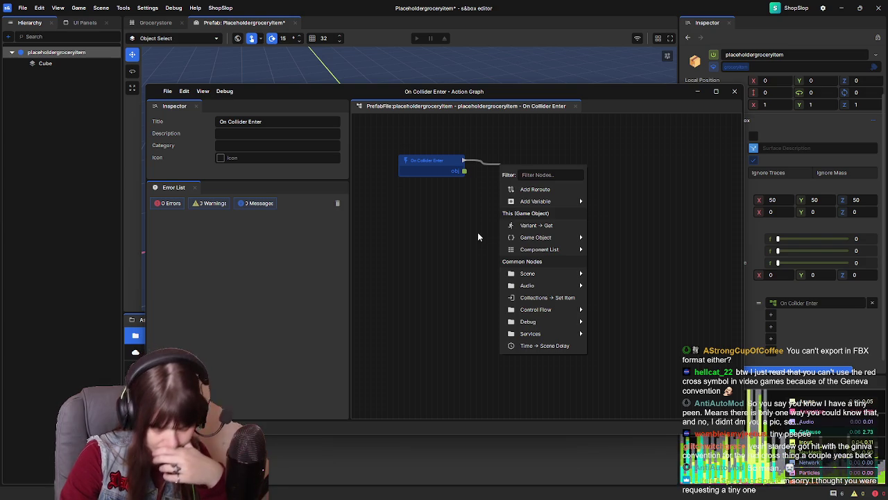
pyautogui.write('add')
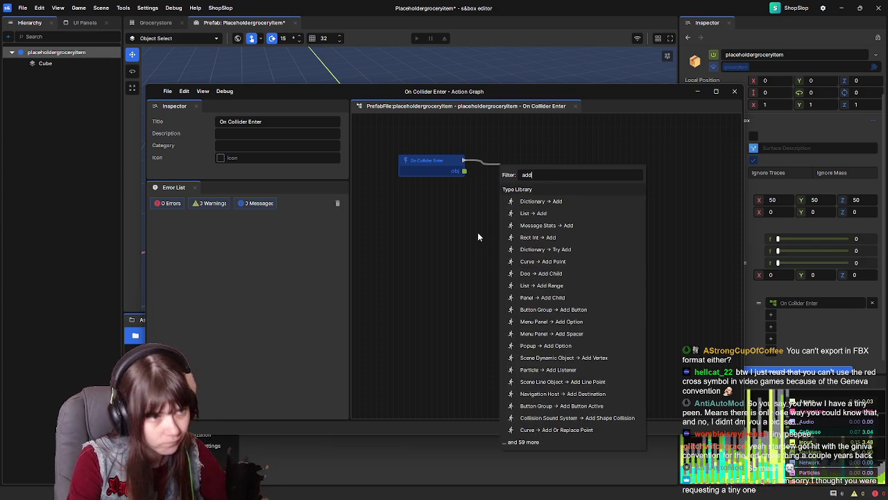
pyautogui.write('to')
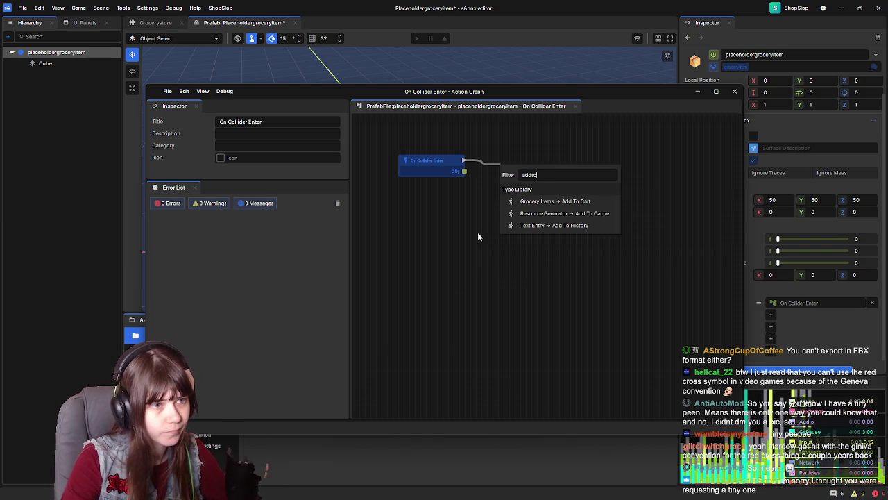
pyautogui.click(548, 201)
pyautogui.moveTo(546, 170)
pyautogui.mouseDown()
pyautogui.moveTo(547, 156)
pyautogui.moveTo(539, 161)
pyautogui.mouseUp()
pyautogui.write('1')
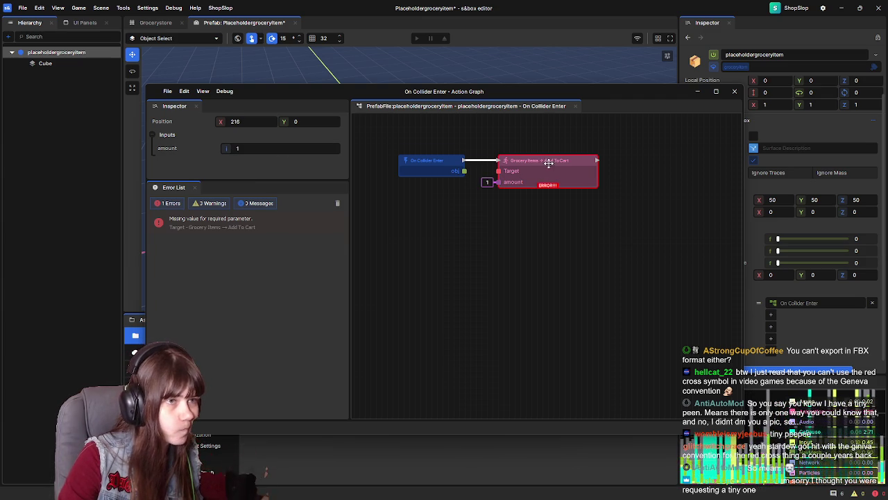
pyautogui.moveTo(626, 227); pyautogui.dragTo(599, 244)
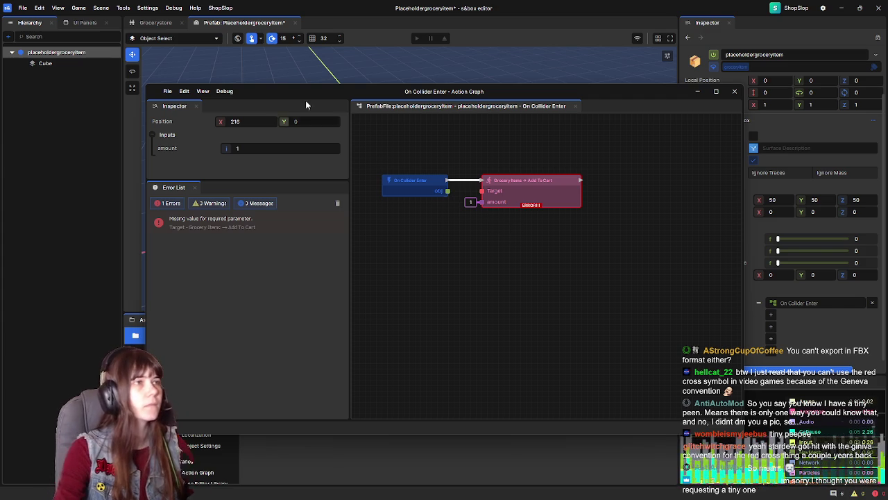
pyautogui.click(155, 22)
# Close the action graph, select GameState, and open GroceryItems.cs from its Grocery Items component
pyautogui.click(648, 229)
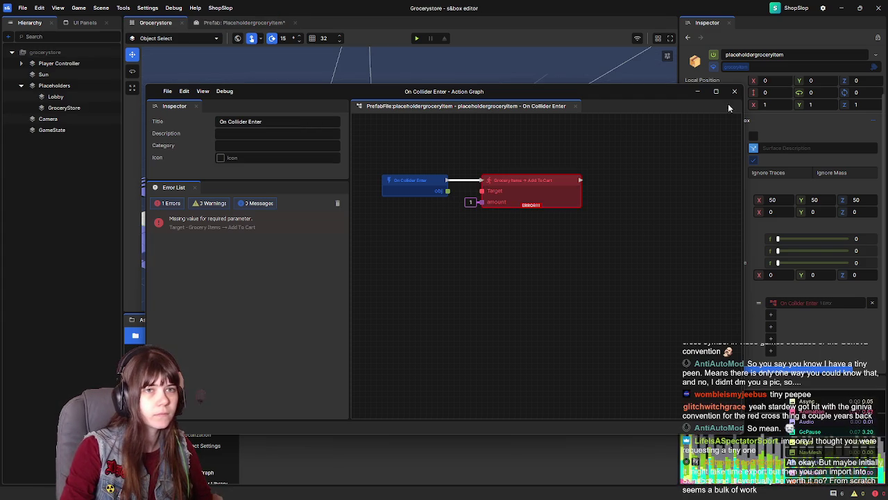
pyautogui.click(735, 91)
pyautogui.scroll(-1, 755, 315)
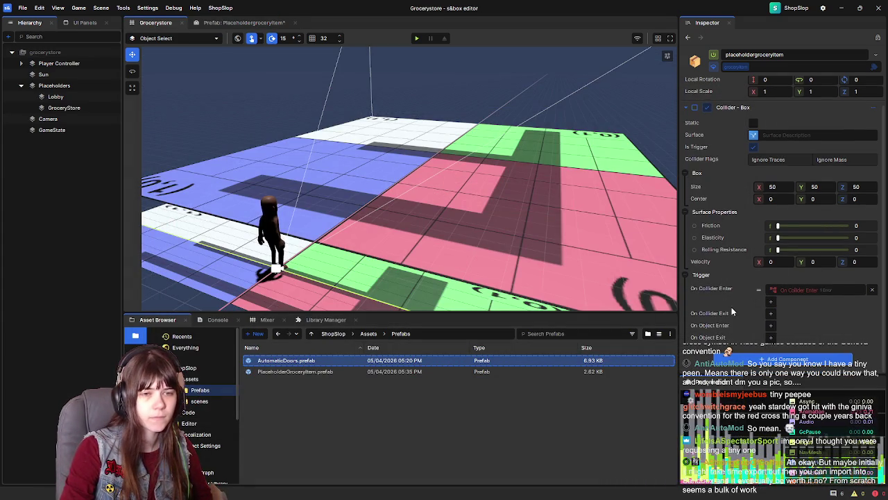
pyautogui.click(55, 130)
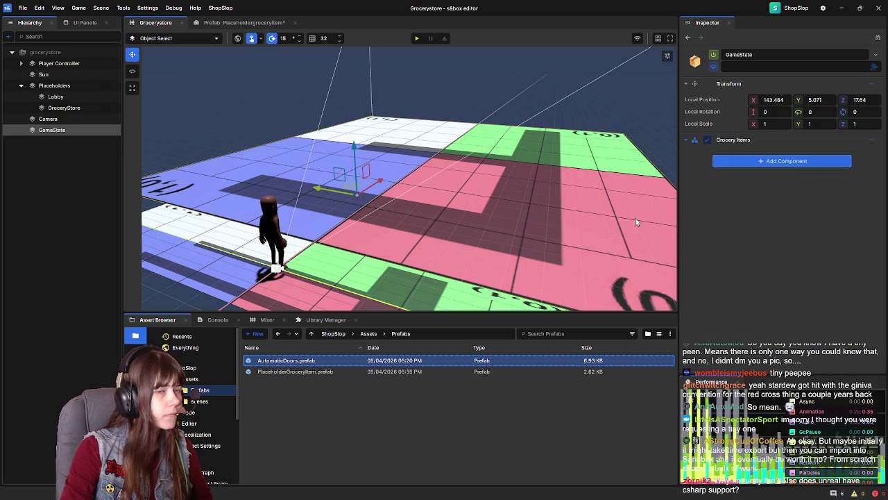
pyautogui.rightClick(868, 144)
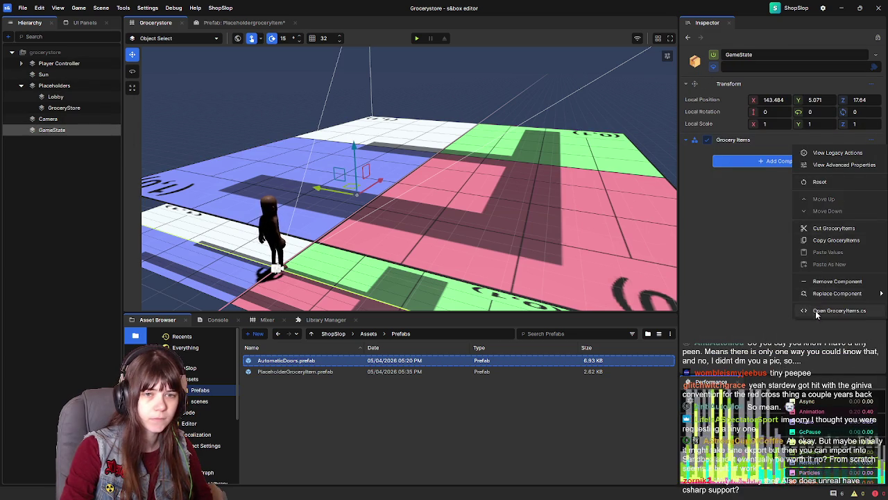
pyautogui.click(828, 310)
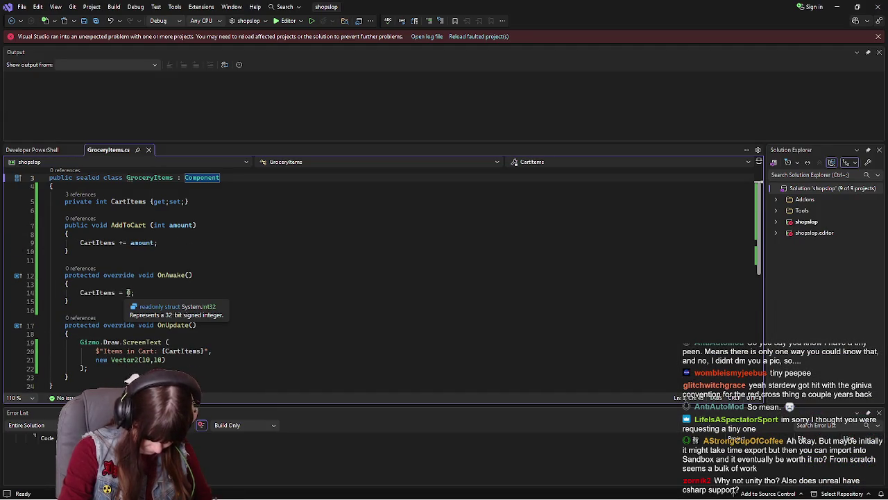
# Prefix the CartItems and AddToCart declarations with 'static', save GroceryItems.cs, and close Visual Studio
pyautogui.click(96, 202)
pyautogui.write('static')
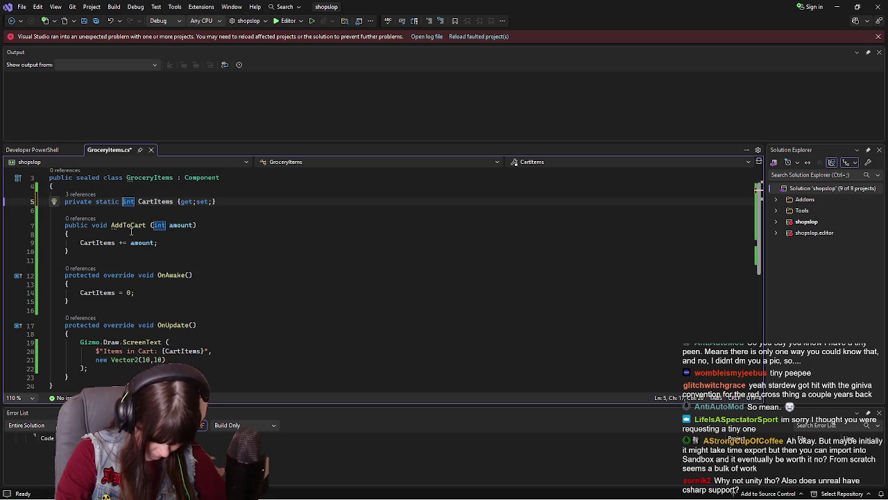
pyautogui.click(92, 226)
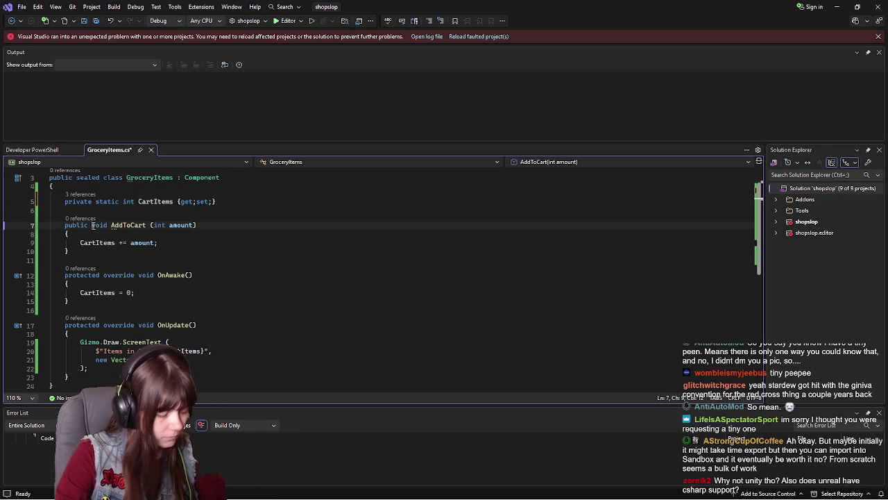
pyautogui.write('static')
pyautogui.hotkey('ctrl', 's')
pyautogui.click(878, 6)
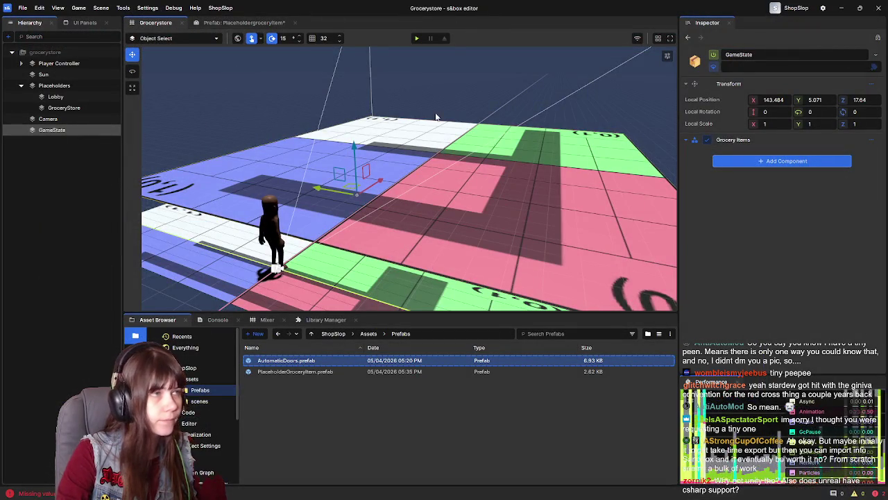
# Open the prefab's On Collider Enter graph and delete the broken Unknown node
pyautogui.click(243, 22)
pyautogui.click(795, 322)
pyautogui.click(506, 195)
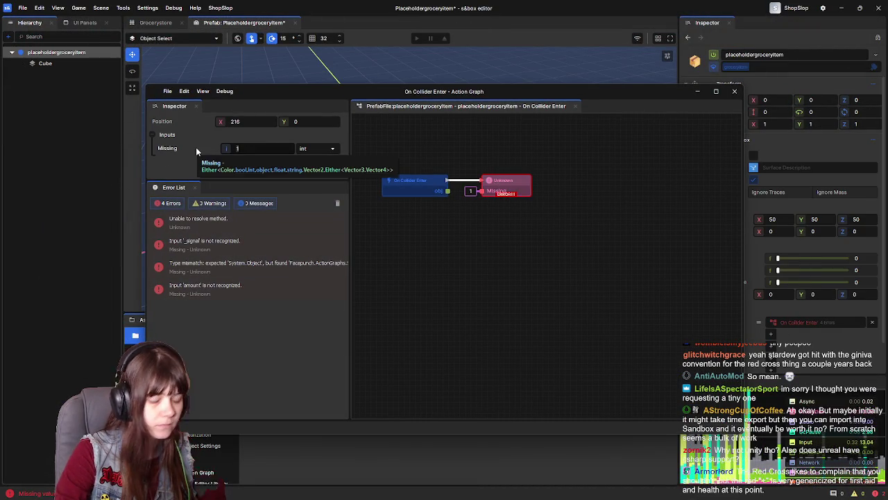
pyautogui.click(462, 229)
pyautogui.click(499, 180)
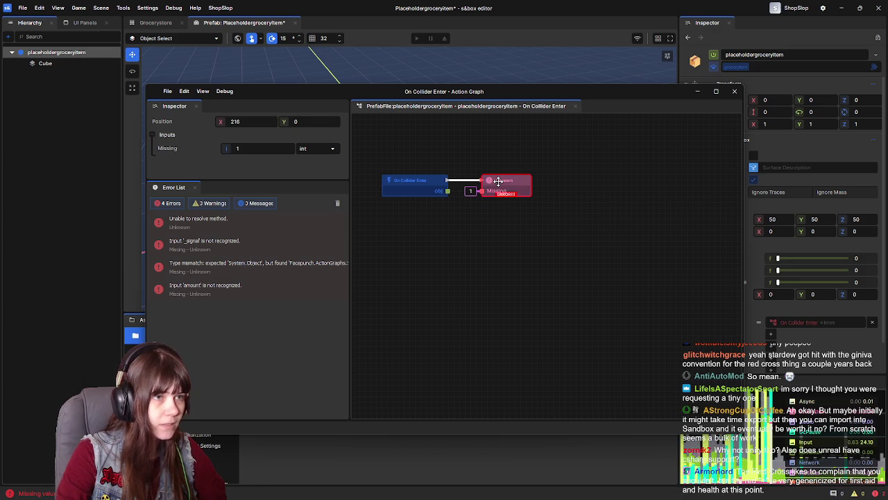
pyautogui.press('Delete')
# Wire a fresh Add To Cart node to the enter event with amount 1
pyautogui.moveTo(445, 179); pyautogui.dragTo(493, 181)
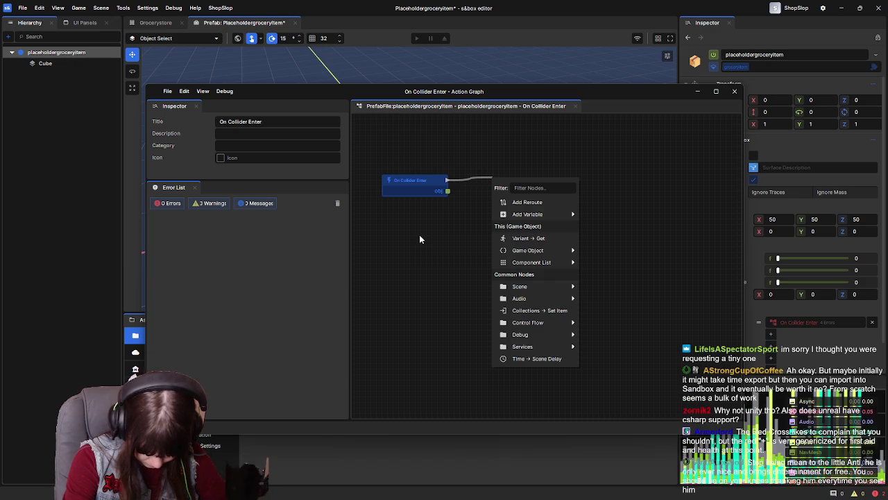
pyautogui.write('add t')
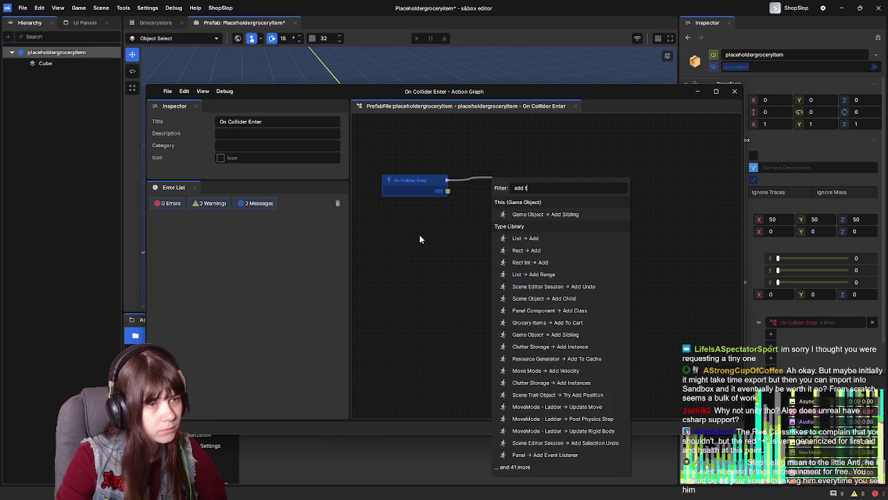
pyautogui.write('o ca')
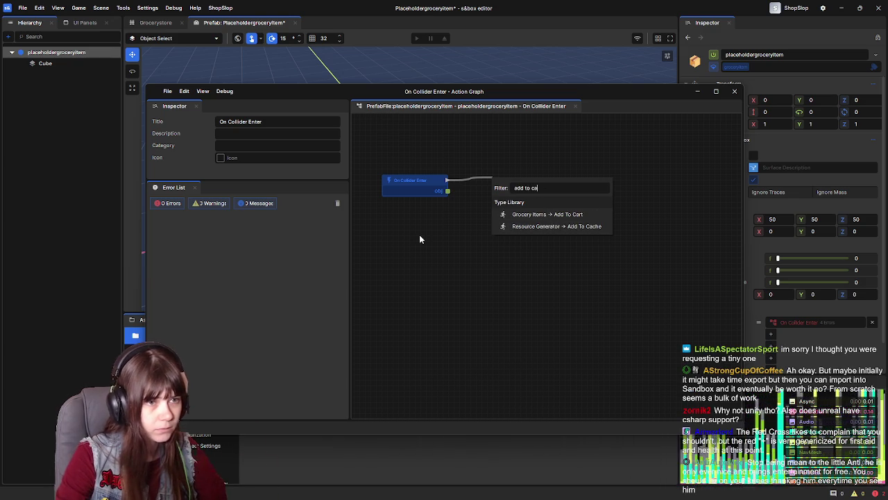
pyautogui.click(540, 217)
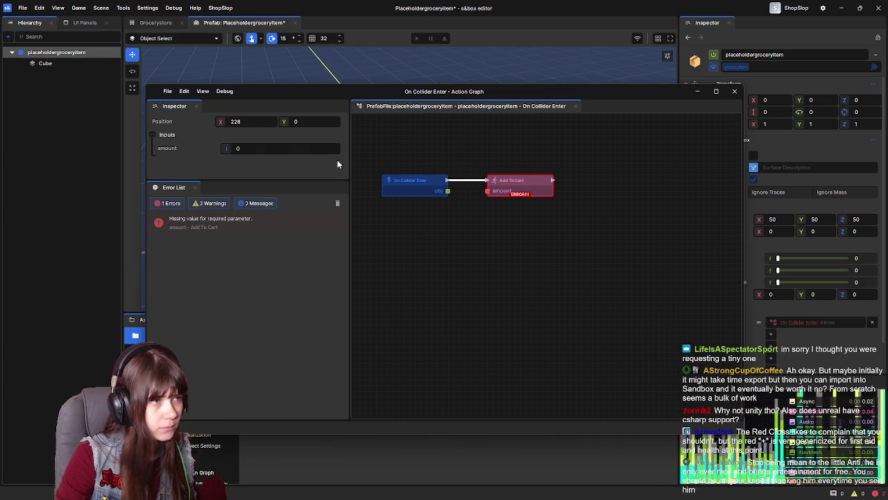
pyautogui.write('1')
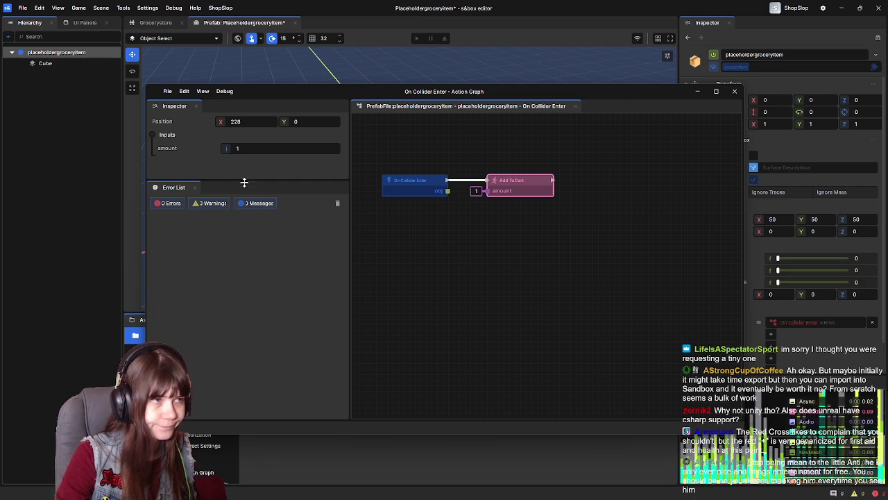
pyautogui.click(536, 242)
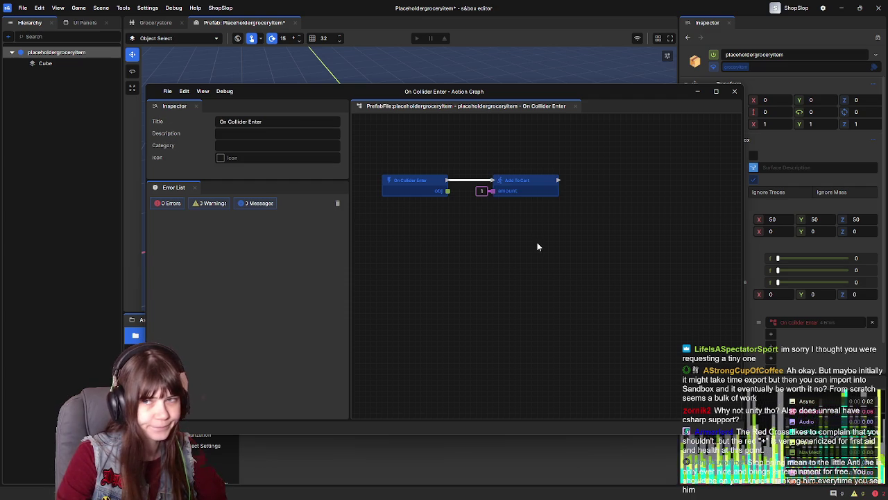
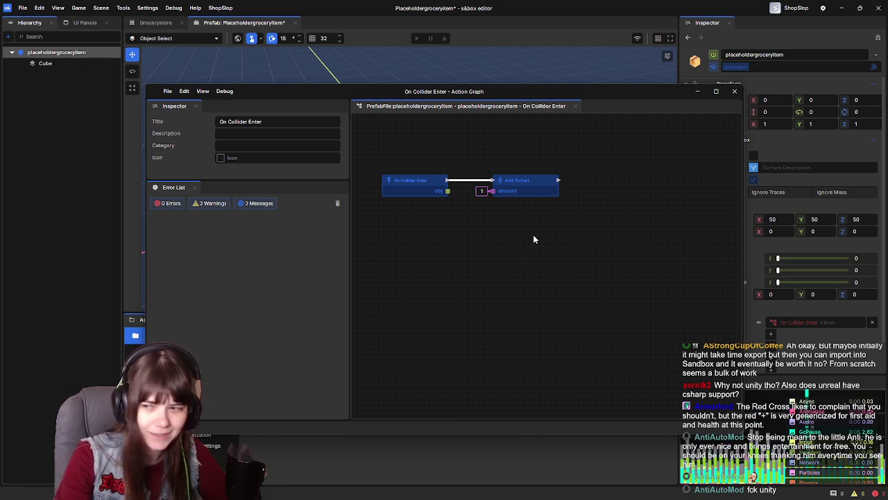
# Chain a Game Object → Destroy node after Add To Cart, then close the Action Graph window
pyautogui.moveTo(551, 186); pyautogui.dragTo(594, 186)
pyautogui.write('dest')
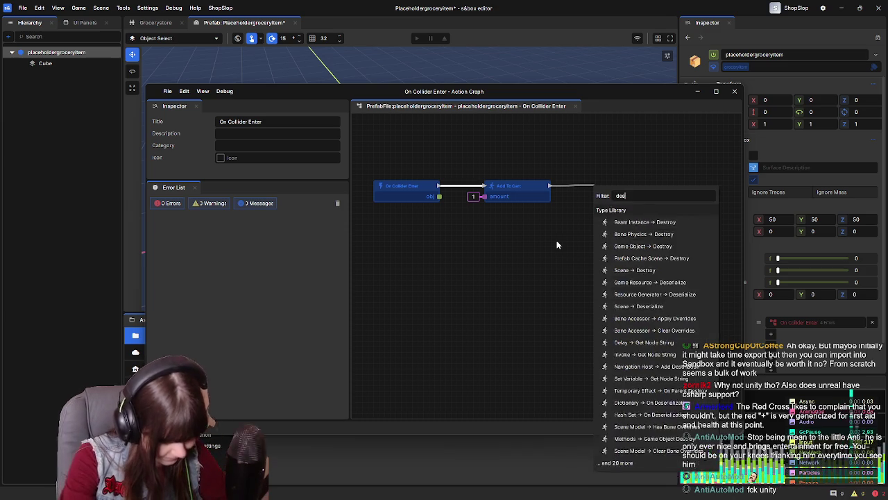
pyautogui.write('roy')
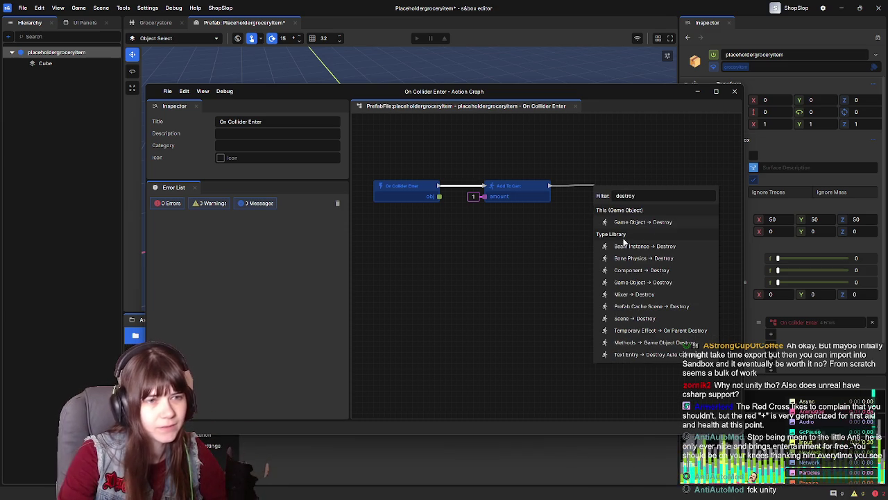
pyautogui.click(644, 222)
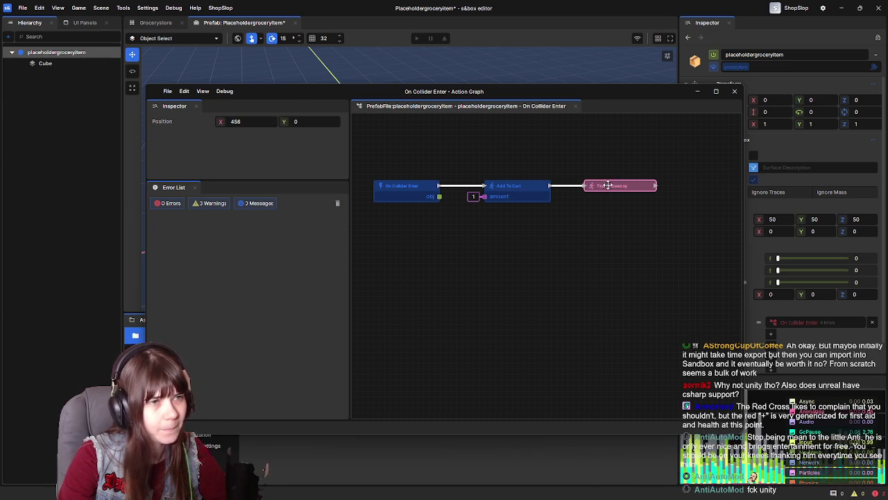
pyautogui.click(417, 219)
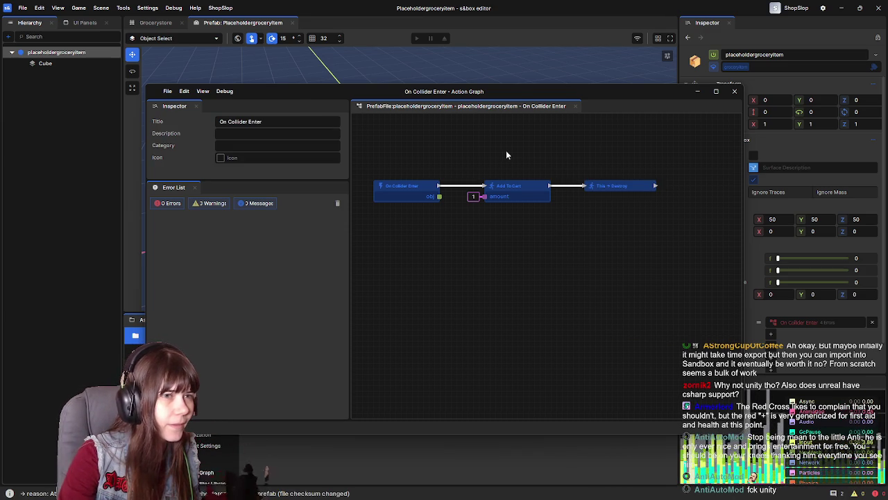
pyautogui.moveTo(621, 187); pyautogui.dragTo(623, 189)
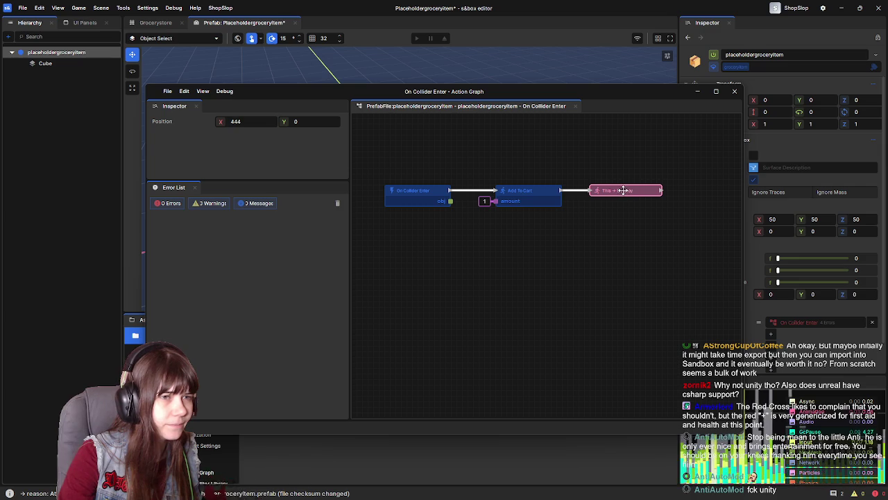
pyautogui.click(627, 165)
pyautogui.click(734, 91)
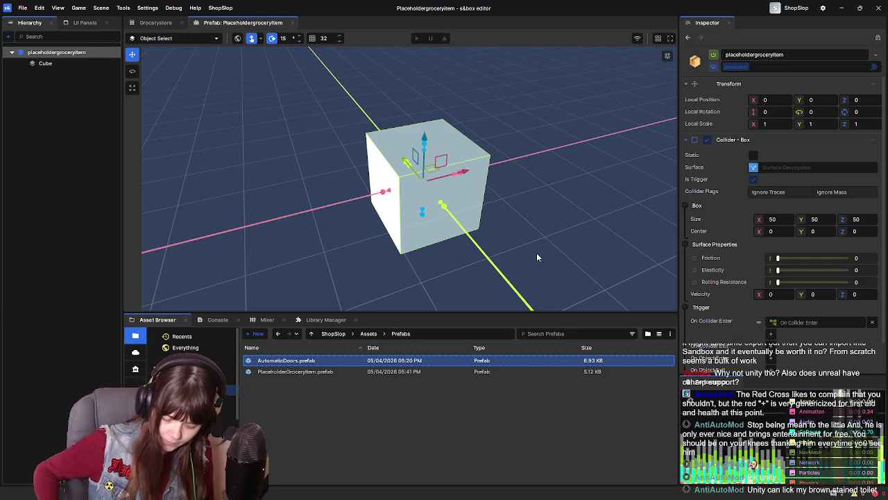
# Place PlaceholderGroceryItem.prefab into the Grocerystore scene viewport
pyautogui.click(2, 112)
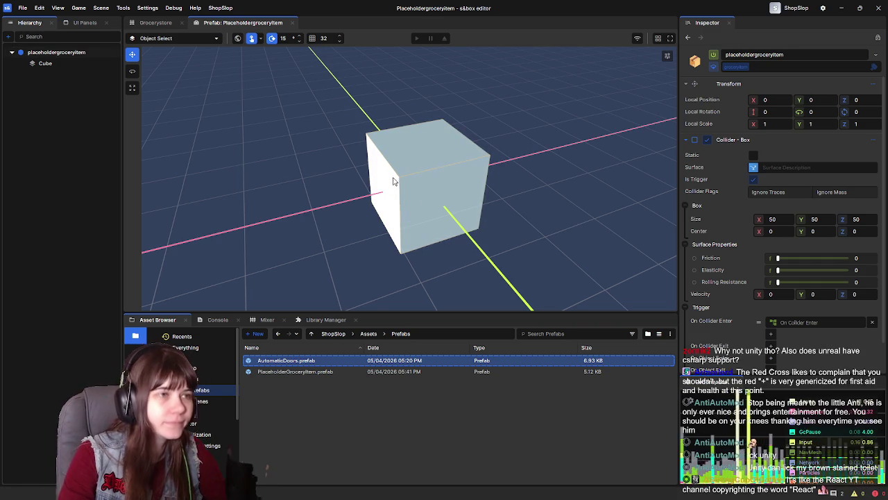
pyautogui.rightClick(416, 170)
pyautogui.click(155, 22)
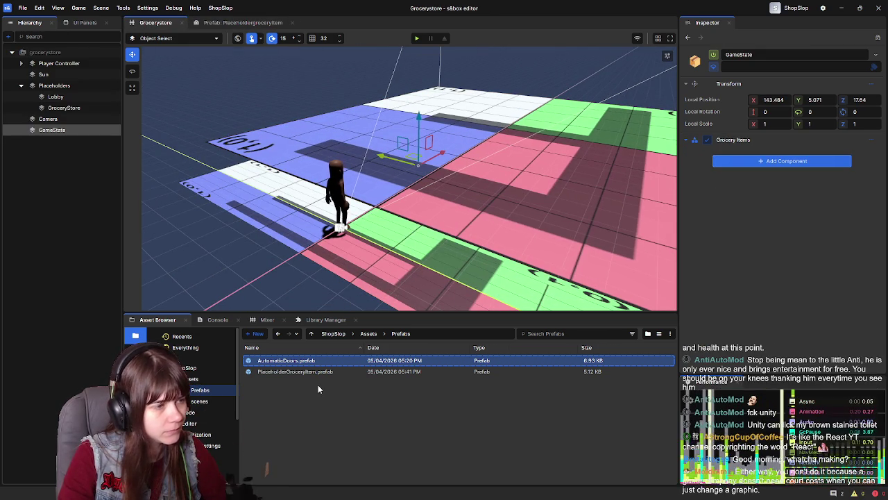
pyautogui.moveTo(319, 371)
pyautogui.mouseDown()
pyautogui.moveTo(322, 192)
pyautogui.moveTo(445, 205)
pyautogui.moveTo(448, 170)
pyautogui.mouseUp()
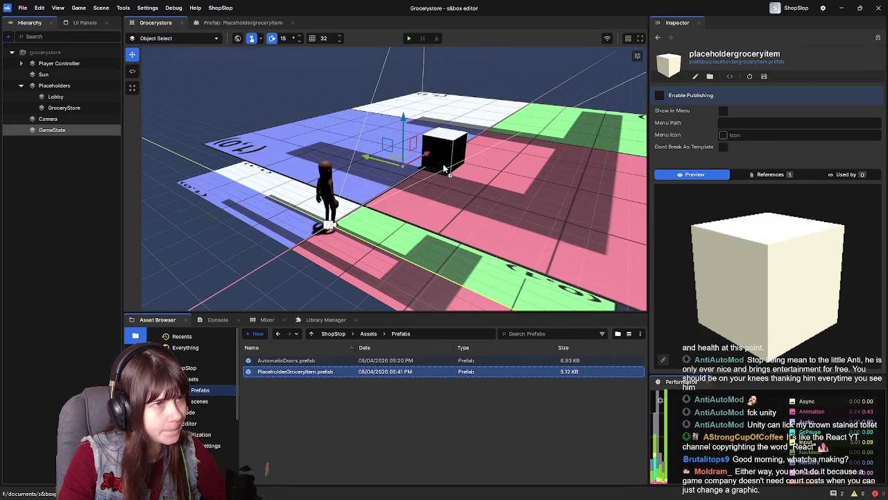
# Play-test the scene, leave play mode, and reopen the prefab's On Collider Enter graph
pyautogui.click(416, 39)
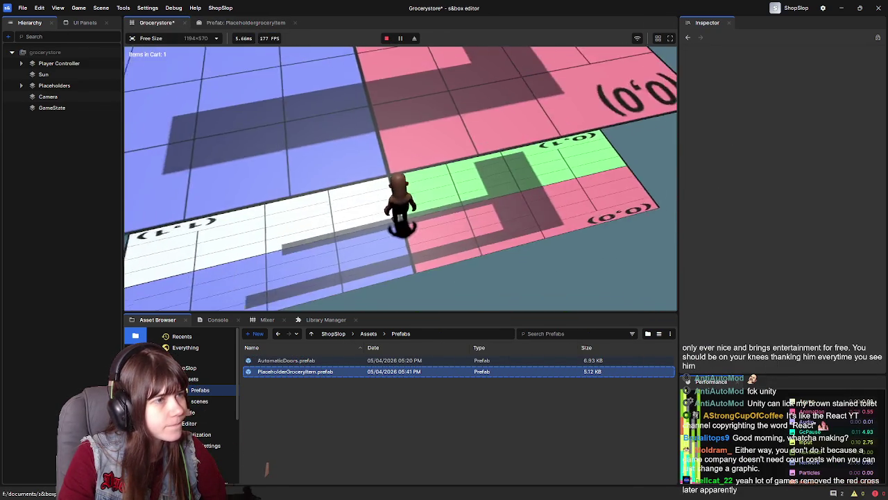
pyautogui.press('Escape')
pyautogui.click(214, 277)
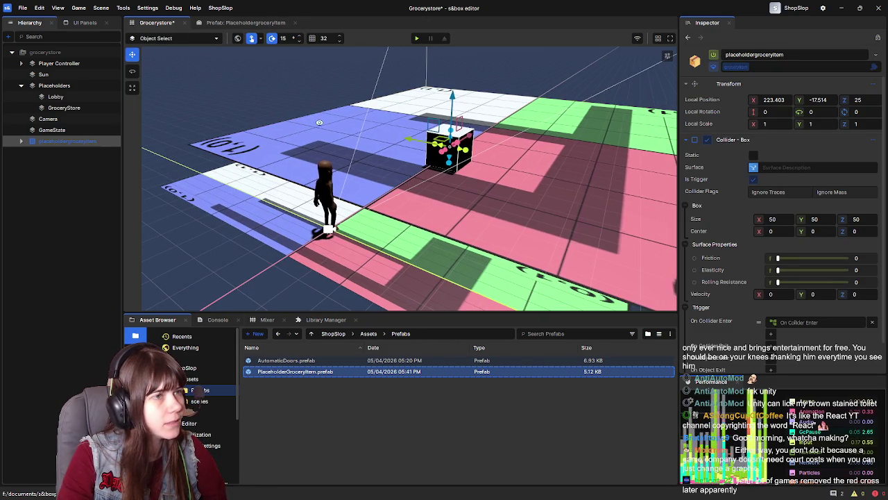
pyautogui.click(235, 22)
pyautogui.click(782, 320)
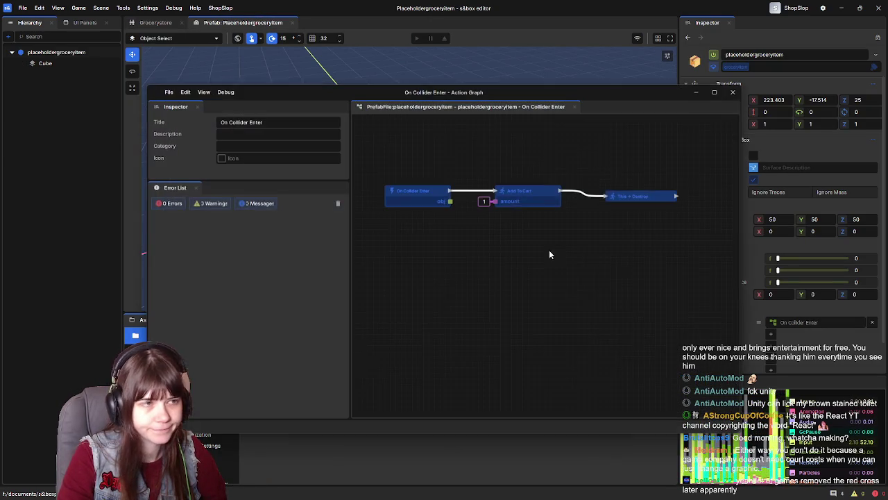
# Move Add To Cart and Destroy right to make room after On Collider Enter
pyautogui.click(631, 198)
pyautogui.moveTo(631, 197); pyautogui.dragTo(618, 198)
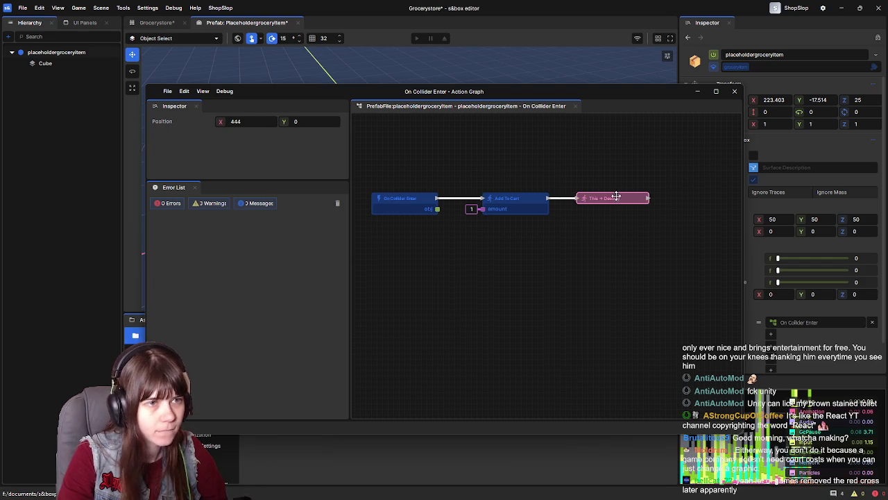
pyautogui.click(527, 179)
pyautogui.moveTo(527, 178); pyautogui.dragTo(640, 229)
pyautogui.moveTo(516, 197); pyautogui.dragTo(630, 198)
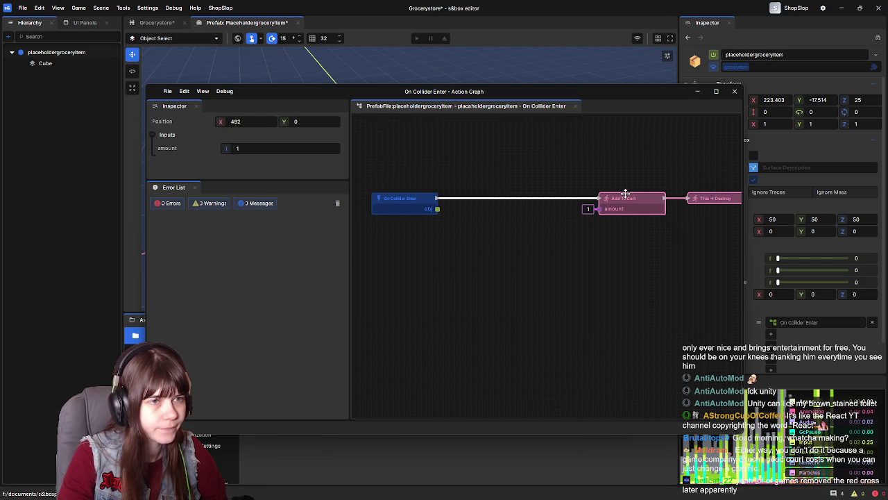
pyautogui.click(412, 273)
pyautogui.moveTo(423, 248); pyautogui.dragTo(438, 243)
# Add an If node between the event and Add To Cart, wiring True into Add To Cart
pyautogui.moveTo(453, 204); pyautogui.dragTo(503, 248)
pyautogui.write('if')
pyautogui.press('Escape')
pyautogui.rightClick(498, 238)
pyautogui.write('if')
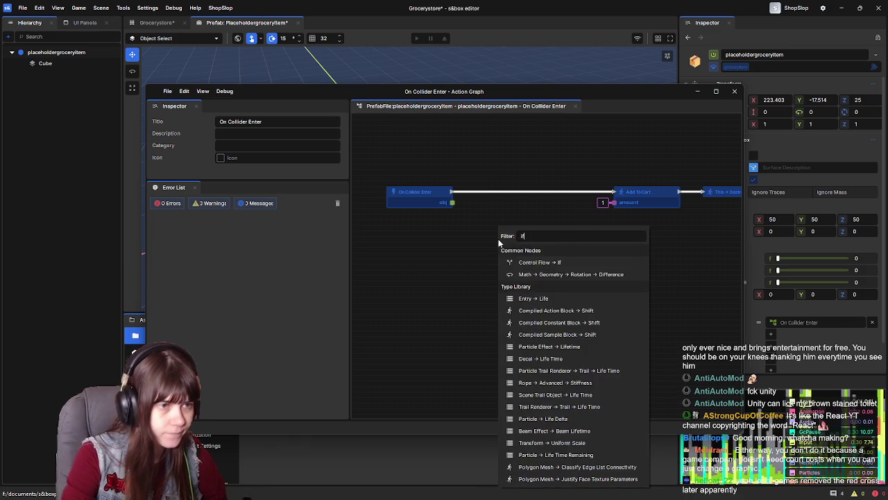
pyautogui.click(522, 261)
pyautogui.moveTo(533, 242)
pyautogui.mouseDown()
pyautogui.moveTo(538, 221)
pyautogui.moveTo(600, 211)
pyautogui.moveTo(613, 192)
pyautogui.mouseUp()
pyautogui.moveTo(452, 193)
pyautogui.mouseDown()
pyautogui.moveTo(500, 237)
pyautogui.moveTo(527, 193)
pyautogui.mouseUp()
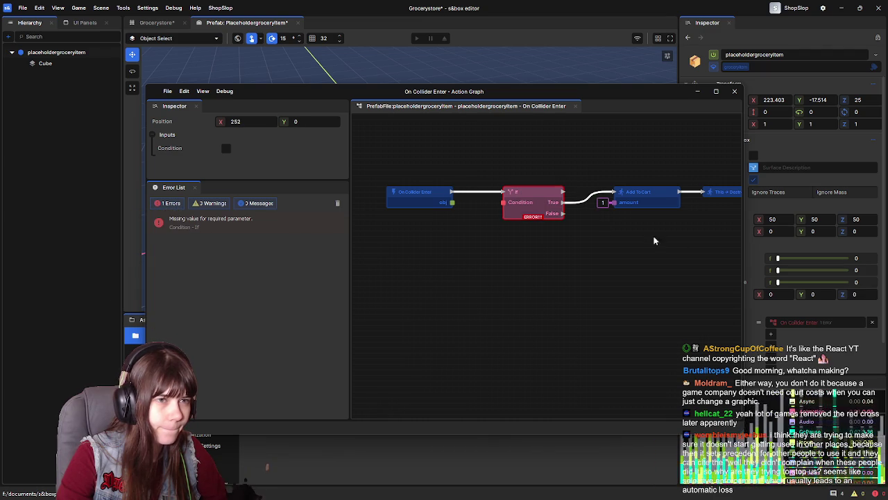
# Shift Add To Cart and Destroy down to align with the If node's True pin
pyautogui.hscroll(3, 605, 226)
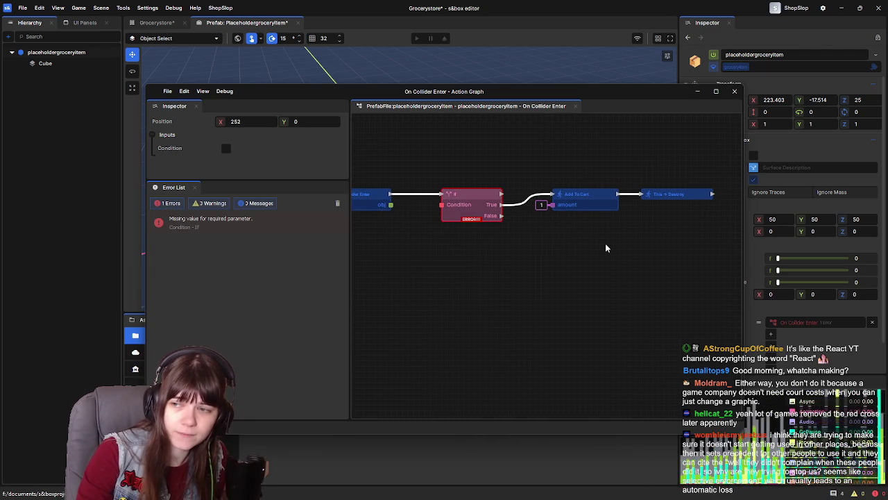
pyautogui.hscroll(2, 545, 257)
pyautogui.hotkey('ctrl', 'a')
pyautogui.hscroll(-1, 600, 279)
pyautogui.moveTo(562, 216); pyautogui.dragTo(556, 229)
pyautogui.hscroll(-3, 554, 295)
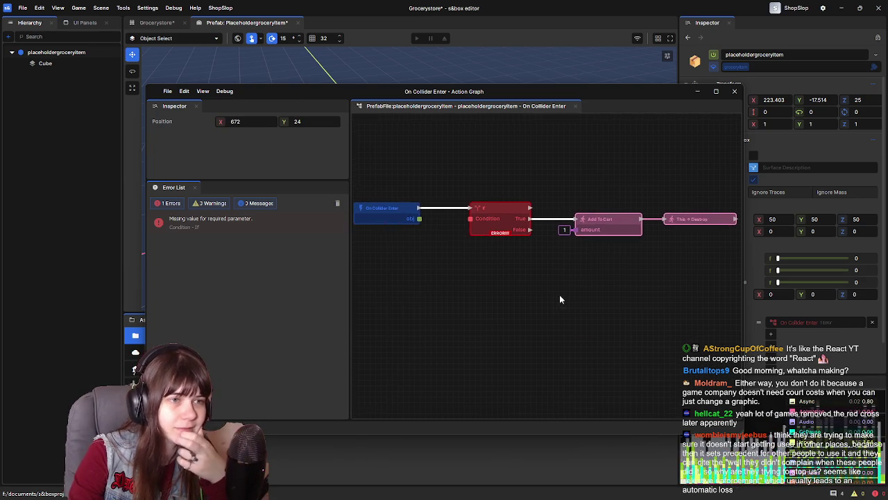
pyautogui.click(507, 217)
pyautogui.hscroll(-2, 504, 291)
pyautogui.hscroll(-2, 518, 299)
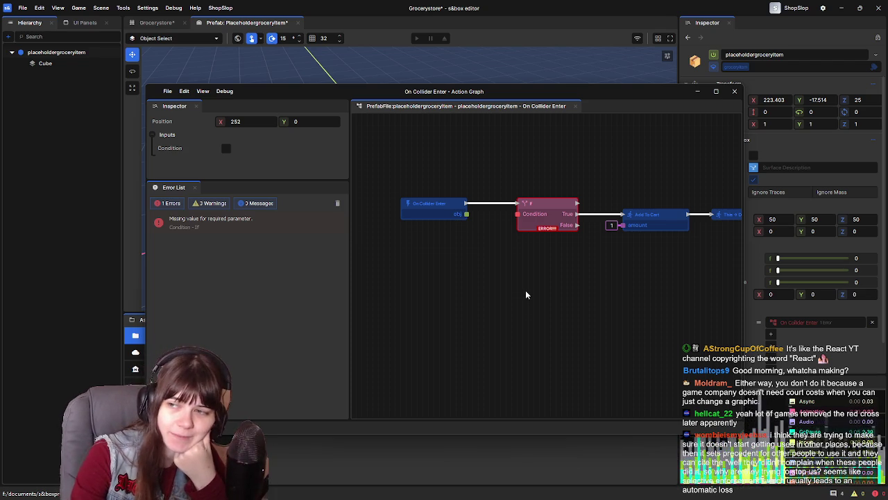
pyautogui.hscroll(3, 517, 291)
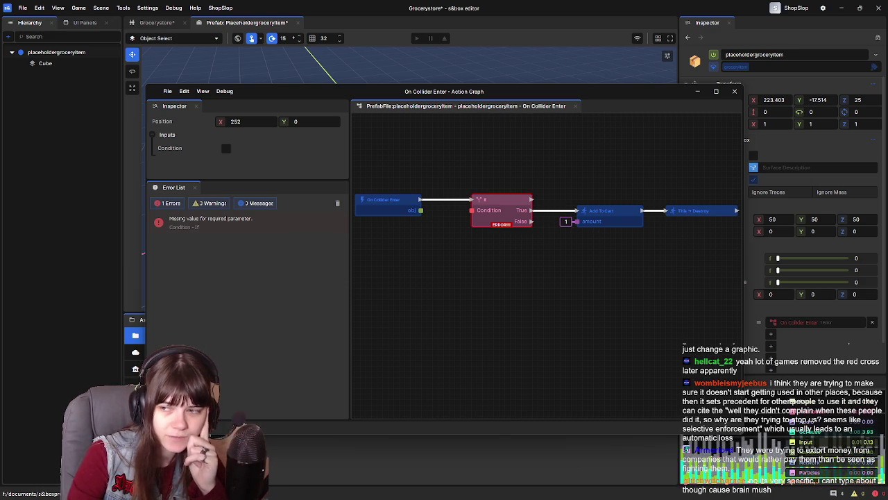
# Drag a wire from On Collider Enter's obj pin onto empty canvas to list compatible nodes
pyautogui.moveTo(580, 293)
pyautogui.mouseDown()
pyautogui.moveTo(620, 297)
pyautogui.moveTo(601, 294)
pyautogui.mouseUp()
pyautogui.click(537, 278)
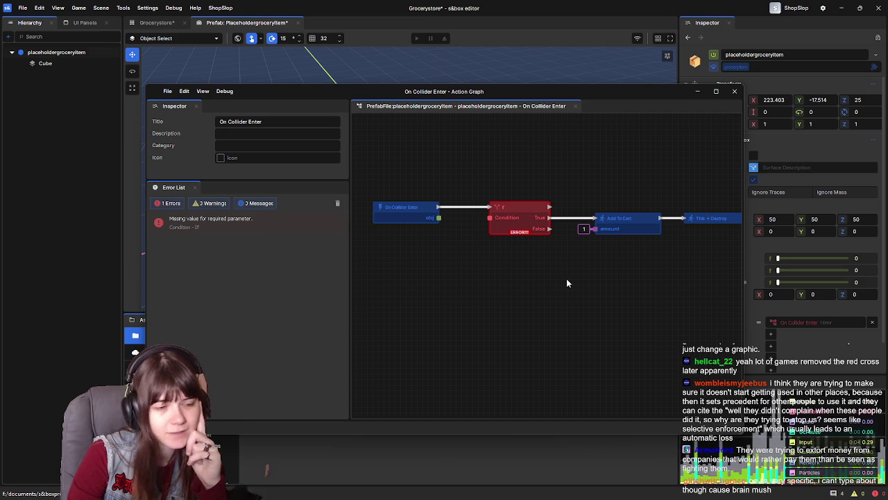
pyautogui.moveTo(537, 283)
pyautogui.mouseDown()
pyautogui.moveTo(464, 276)
pyautogui.moveTo(497, 273)
pyautogui.mouseUp()
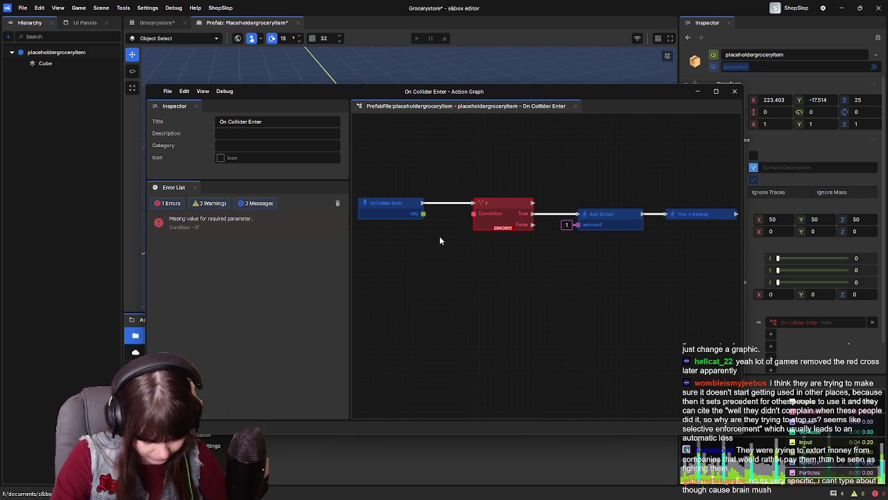
pyautogui.moveTo(423, 214); pyautogui.dragTo(435, 262)
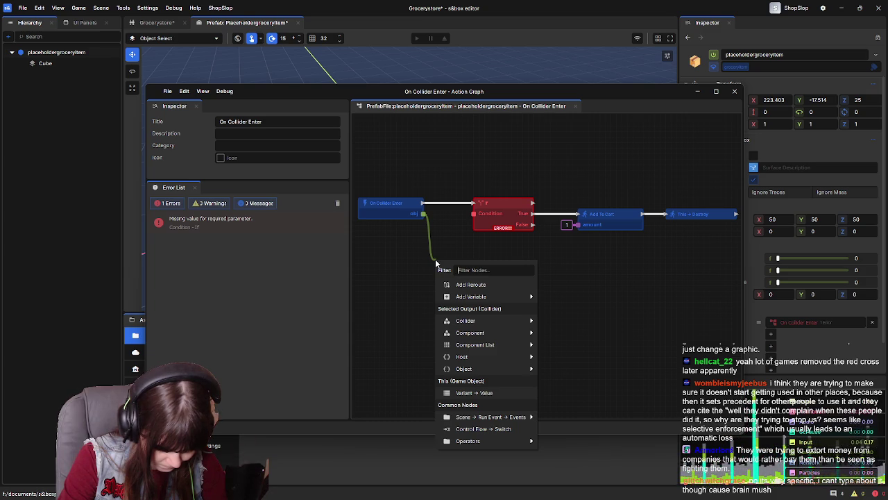
# Add a Component → Game Object node fed by obj and rearrange the graph around it
pyautogui.write('g')
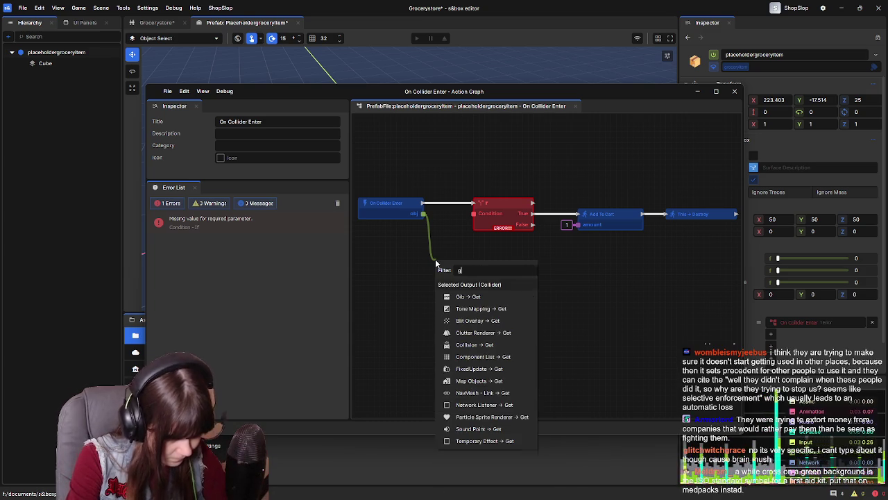
pyautogui.write('ame ob')
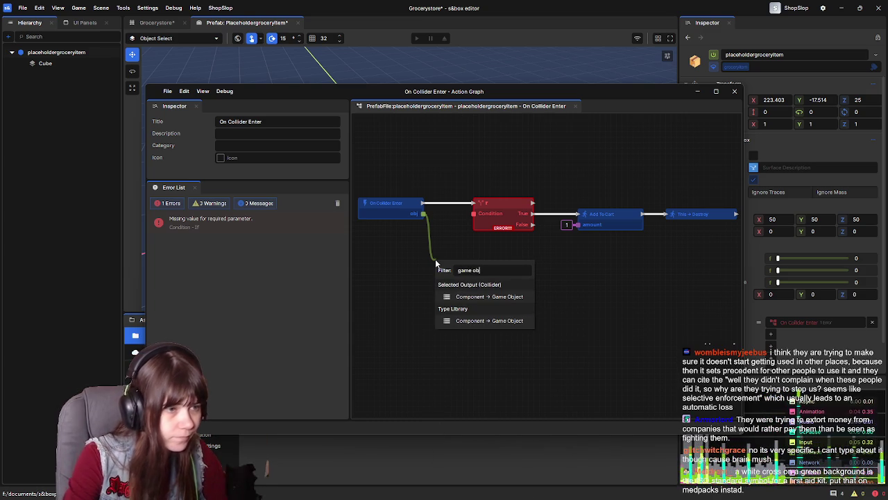
pyautogui.click(490, 297)
pyautogui.moveTo(489, 263); pyautogui.dragTo(415, 234)
pyautogui.moveTo(455, 284)
pyautogui.mouseDown()
pyautogui.moveTo(592, 271)
pyautogui.moveTo(456, 198)
pyautogui.moveTo(681, 259)
pyautogui.mouseUp()
pyautogui.moveTo(450, 218); pyautogui.dragTo(538, 217)
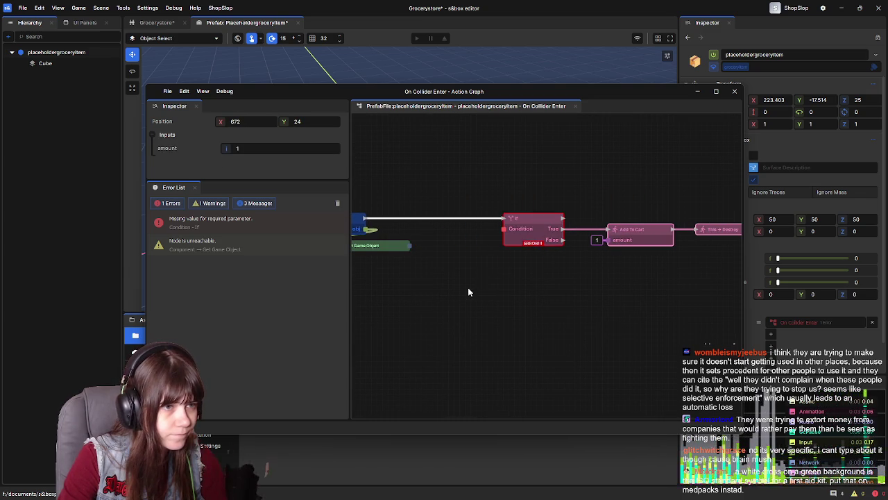
pyautogui.moveTo(483, 280); pyautogui.dragTo(633, 292)
pyautogui.click(584, 275)
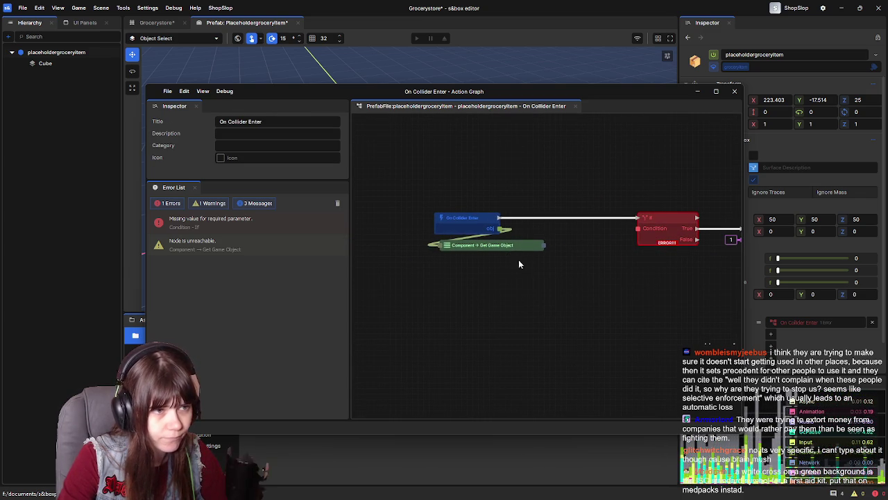
# Add a Game Object → Tags node from the game object output, placed below it
pyautogui.moveTo(546, 246); pyautogui.dragTo(481, 280)
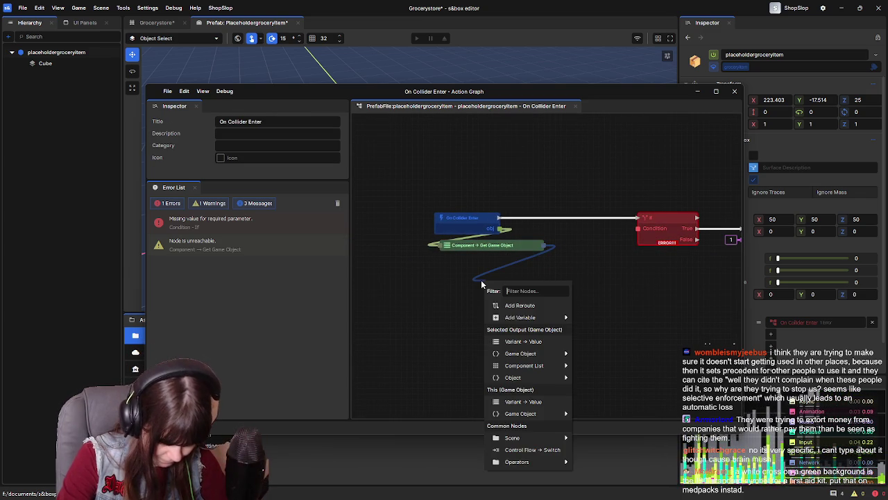
pyautogui.write('get tags')
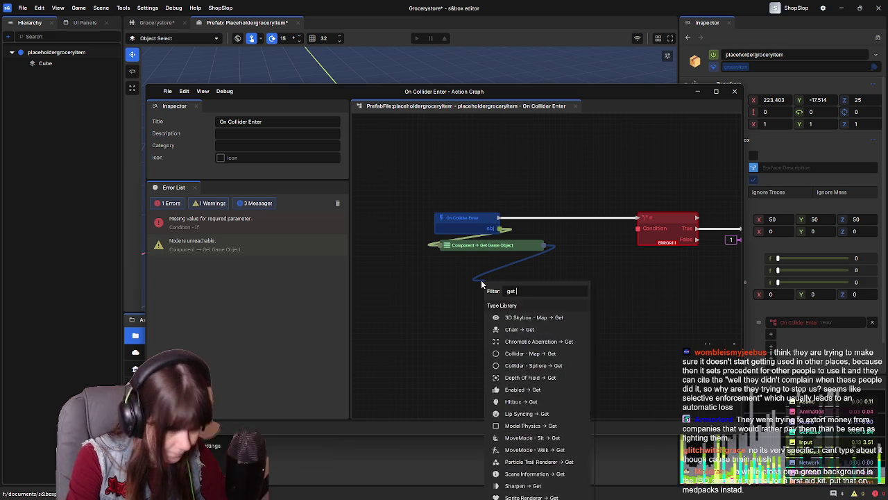
pyautogui.press('BackSpace')
pyautogui.press('BackSpace')
pyautogui.press('BackSpace')
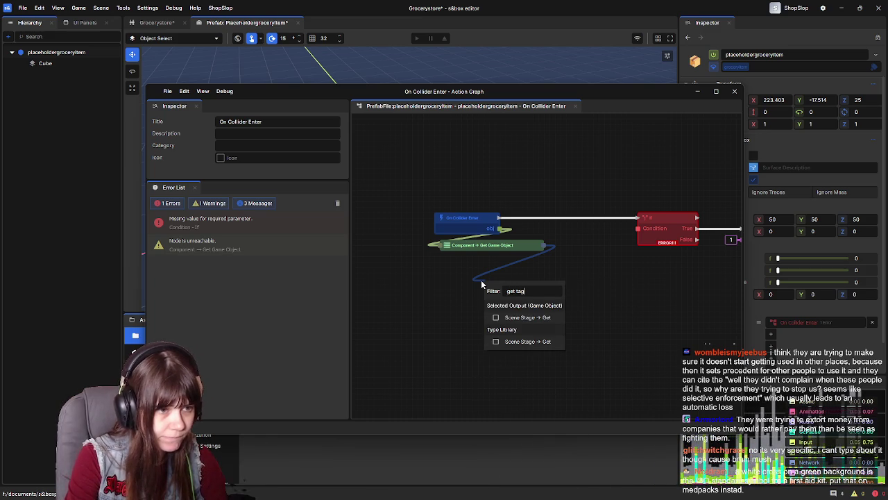
pyautogui.write('tags')
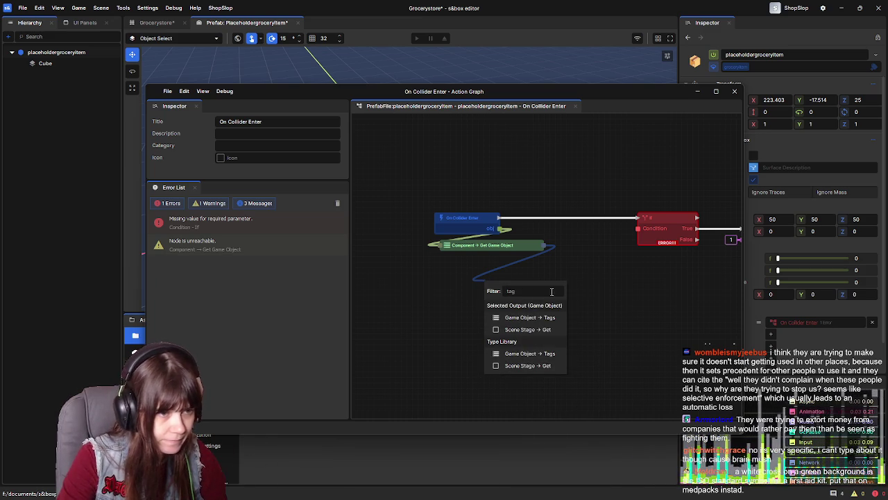
pyautogui.click(528, 318)
pyautogui.moveTo(535, 285)
pyautogui.mouseDown()
pyautogui.moveTo(510, 262)
pyautogui.moveTo(548, 301)
pyautogui.mouseUp()
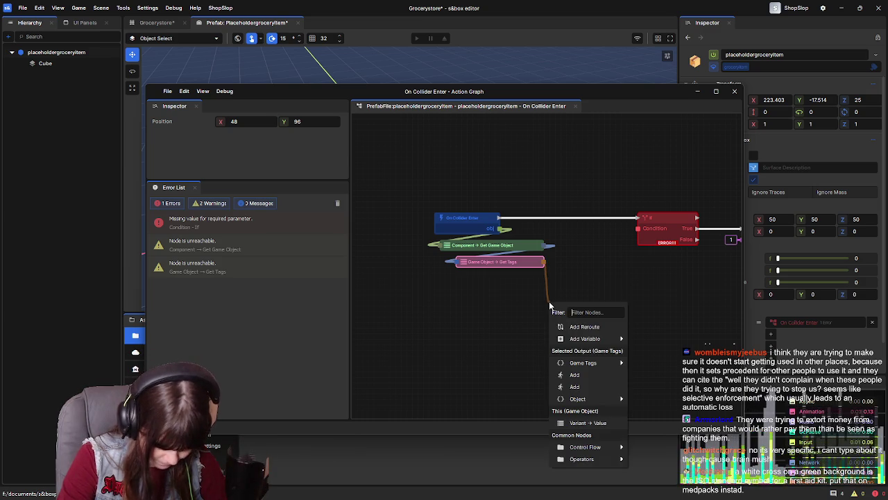
# Add a Game Tags → Has node and connect Get Tags into its Target
pyautogui.write('has')
pyautogui.click(587, 336)
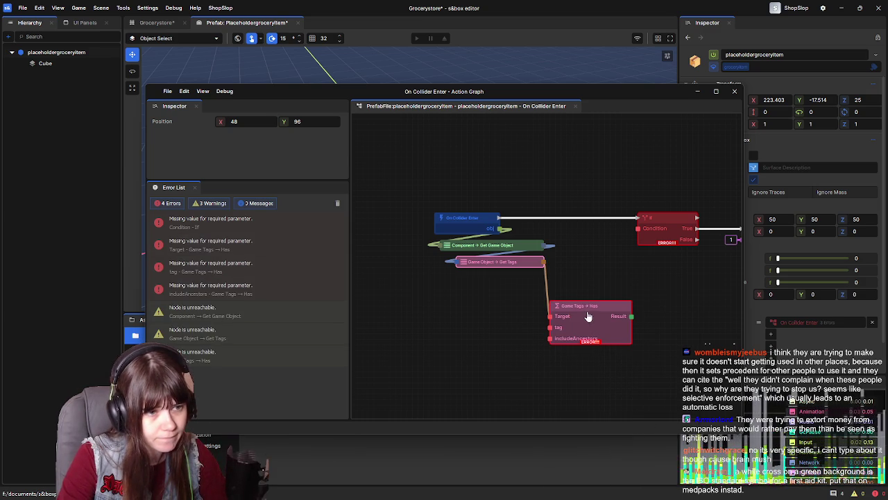
pyautogui.moveTo(614, 306)
pyautogui.mouseDown()
pyautogui.moveTo(611, 284)
pyautogui.moveTo(611, 305)
pyautogui.moveTo(590, 306)
pyautogui.moveTo(519, 279)
pyautogui.moveTo(565, 275)
pyautogui.moveTo(637, 228)
pyautogui.mouseUp()
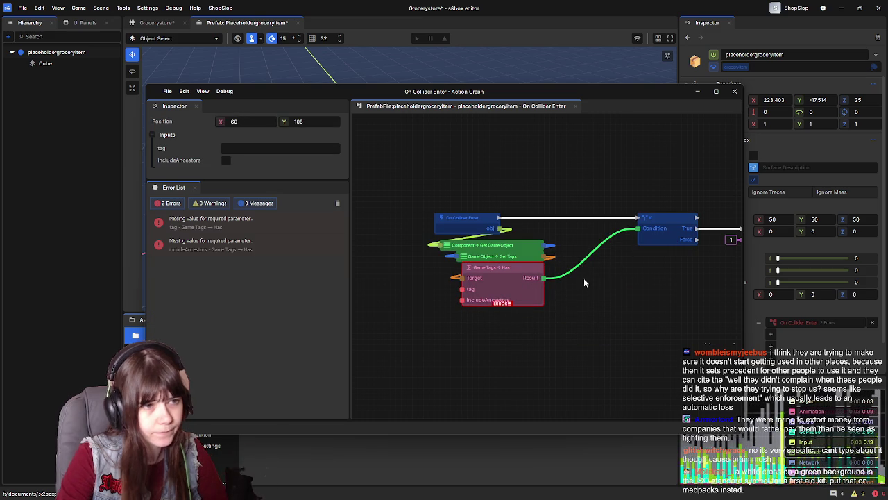
pyautogui.moveTo(462, 278); pyautogui.dragTo(505, 279)
pyautogui.click(495, 266)
pyautogui.moveTo(546, 256)
pyautogui.mouseDown()
pyautogui.moveTo(590, 277)
pyautogui.moveTo(461, 277)
pyautogui.mouseUp()
# Enable includeAncestors on the Has node and set its tag to 'player'
pyautogui.click(405, 286)
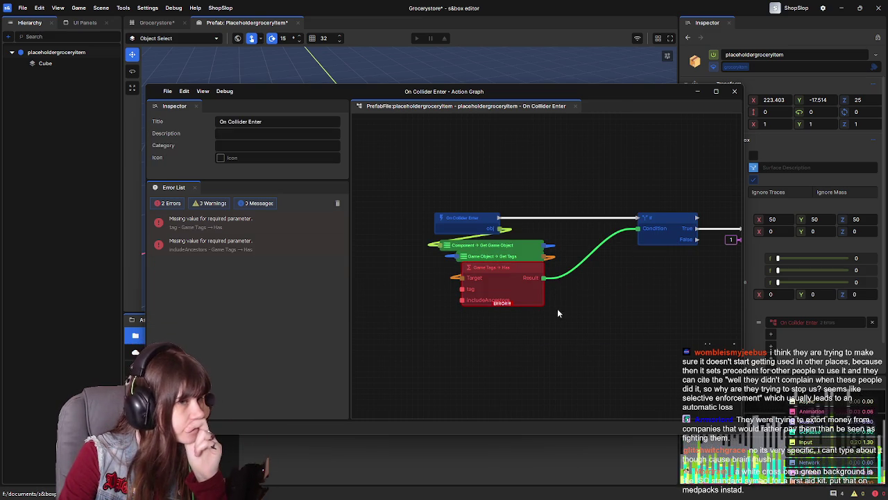
pyautogui.click(535, 293)
pyautogui.click(226, 160)
pyautogui.click(243, 146)
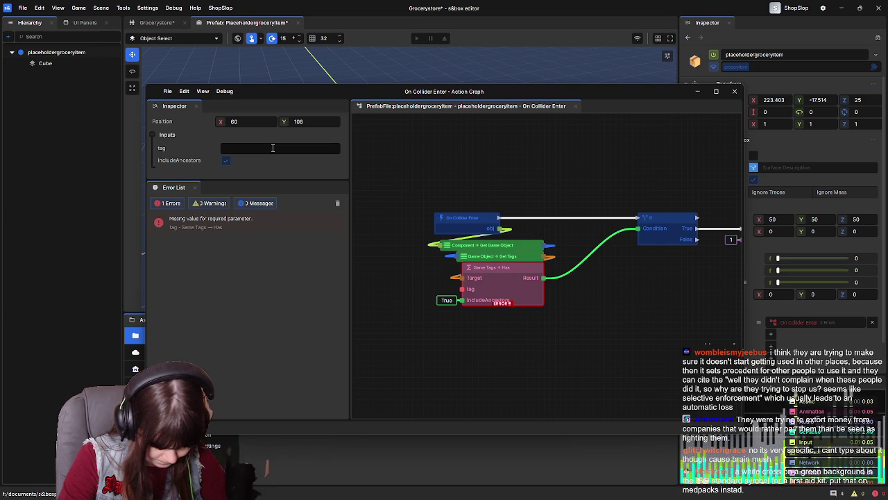
pyautogui.write('player')
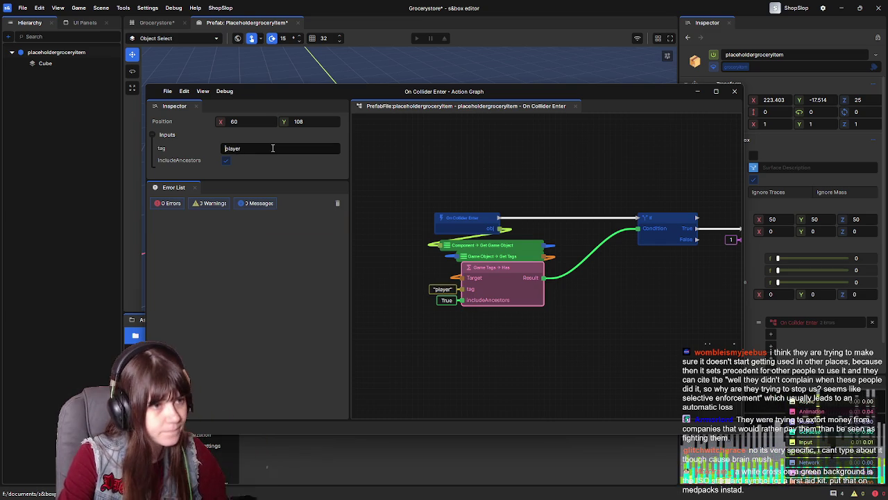
pyautogui.click(663, 300)
# Tidy the graph by moving If and Add To Cart left so all nodes fit
pyautogui.moveTo(662, 300); pyautogui.dragTo(511, 297)
pyautogui.moveTo(476, 204); pyautogui.dragTo(658, 277)
pyautogui.moveTo(456, 276); pyautogui.dragTo(595, 276)
pyautogui.moveTo(649, 222); pyautogui.dragTo(607, 221)
pyautogui.click(632, 300)
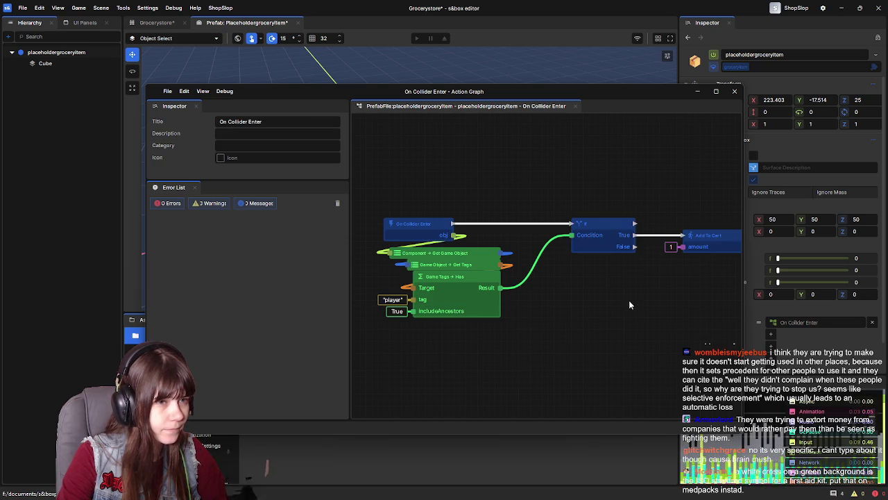
pyautogui.scroll(-2, 563, 295)
pyautogui.moveTo(562, 294); pyautogui.dragTo(531, 287)
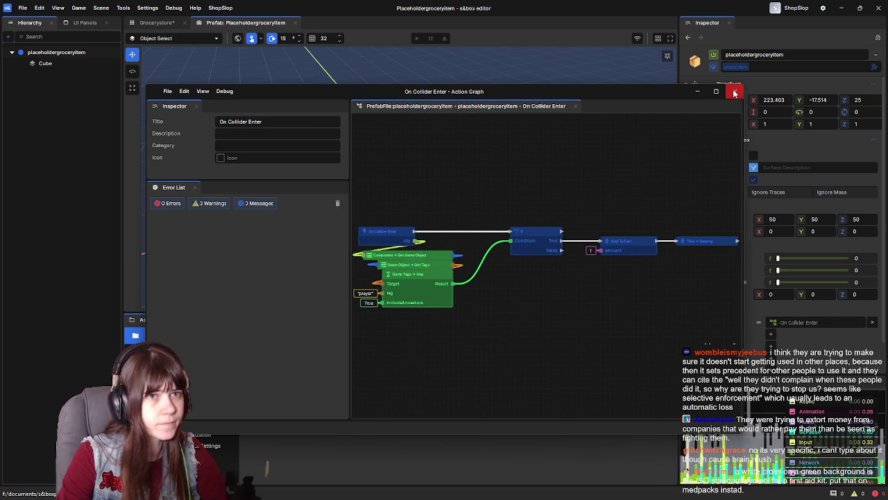
# Play Grocerystore, walk into the cube to get Items in Cart 1, then leave
pyautogui.click(734, 91)
pyautogui.click(158, 22)
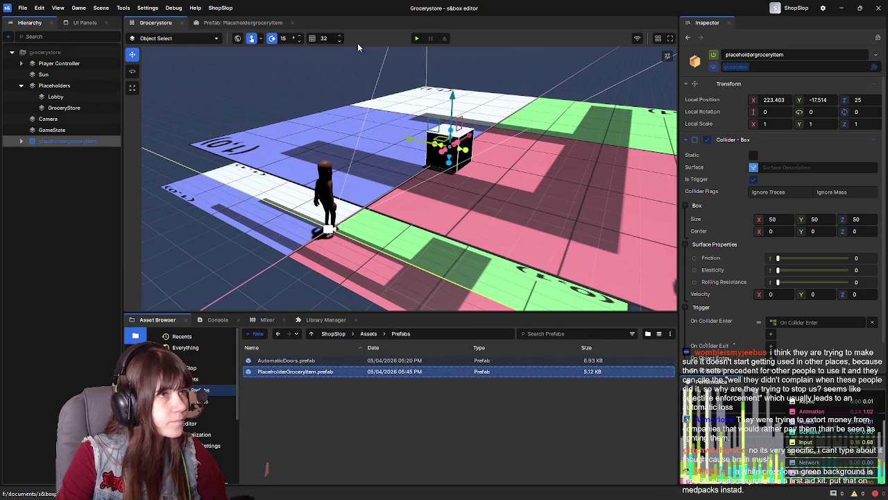
pyautogui.click(416, 38)
pyautogui.press('w')
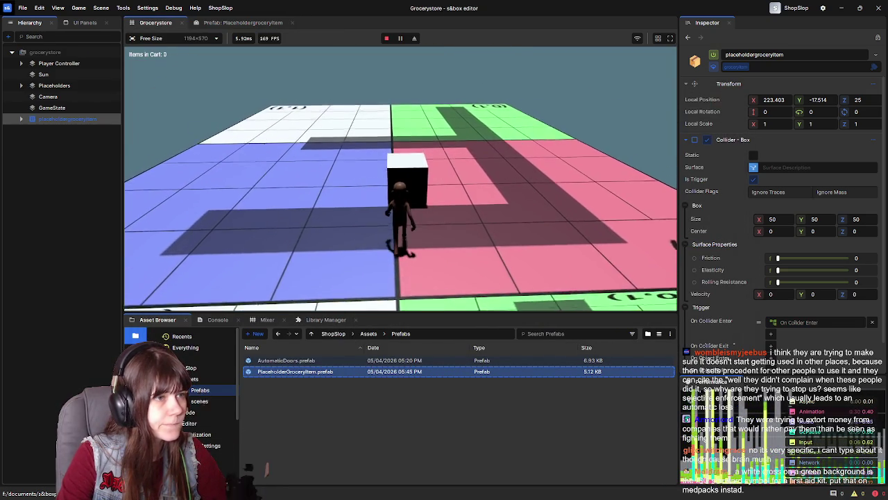
pyautogui.press('w')
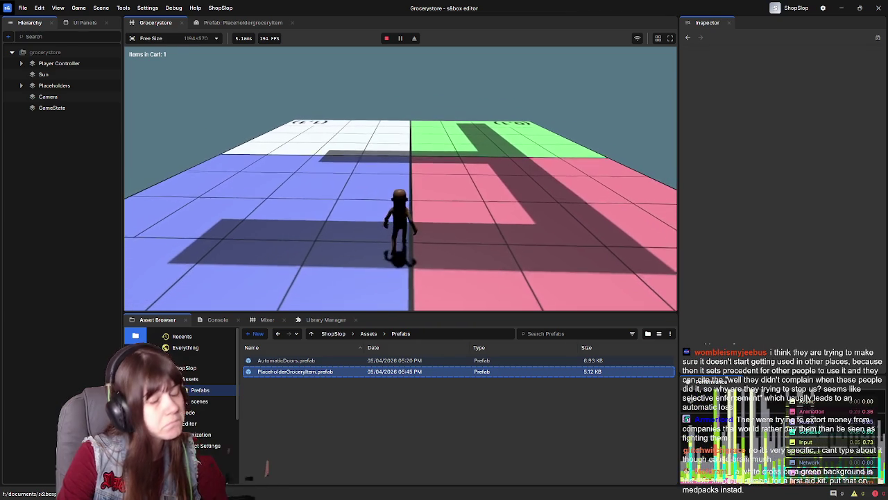
pyautogui.press('Escape')
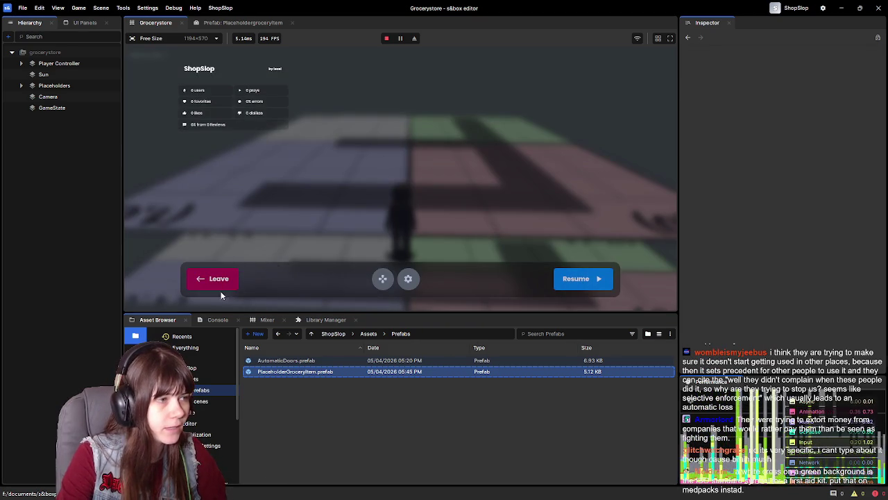
pyautogui.click(220, 288)
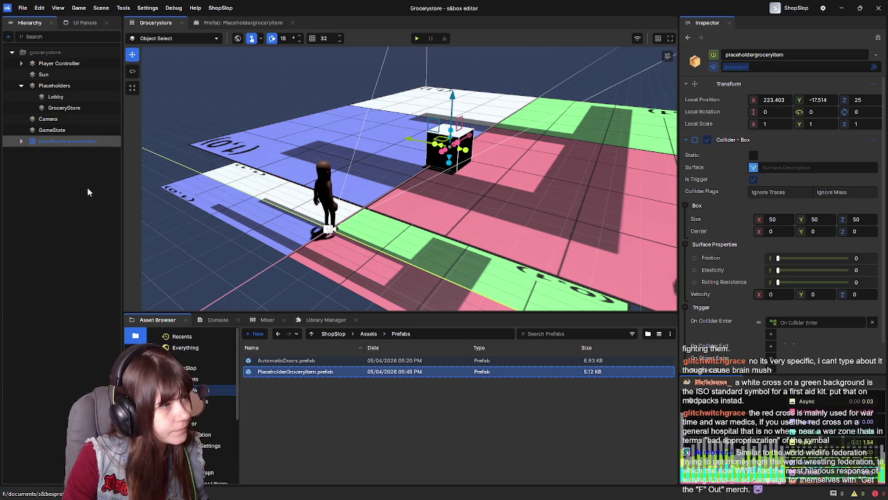
# Open the grocery item prefab and select its Cube
pyautogui.click(437, 206)
pyautogui.doubleClick(449, 175)
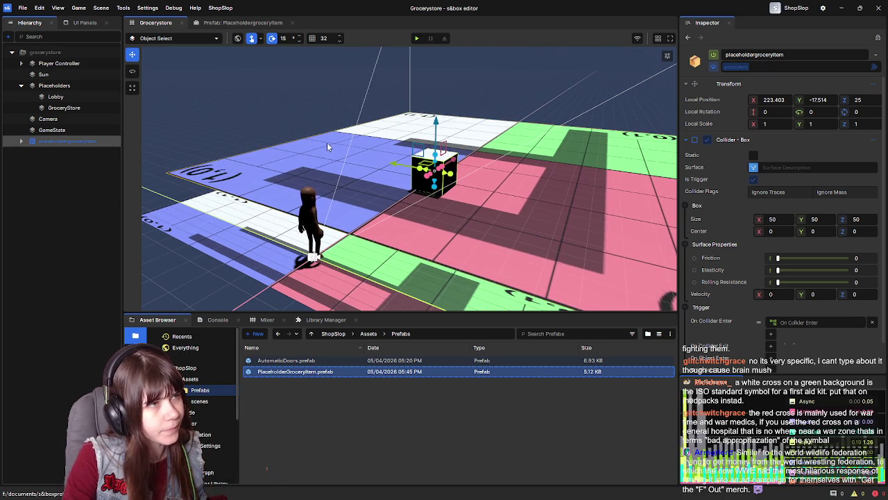
pyautogui.click(459, 185)
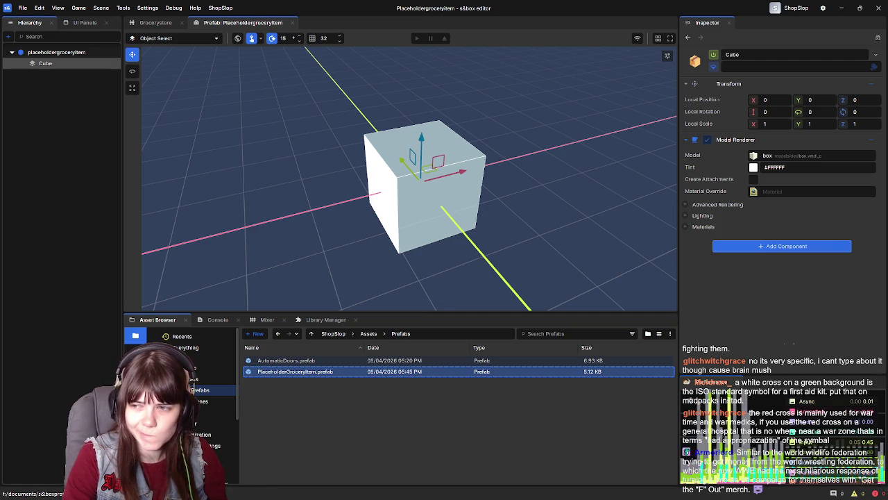
pyautogui.moveTo(474, 213)
pyautogui.mouseDown()
pyautogui.moveTo(492, 212)
pyautogui.moveTo(487, 194)
pyautogui.moveTo(499, 181)
pyautogui.moveTo(609, 157)
pyautogui.mouseUp()
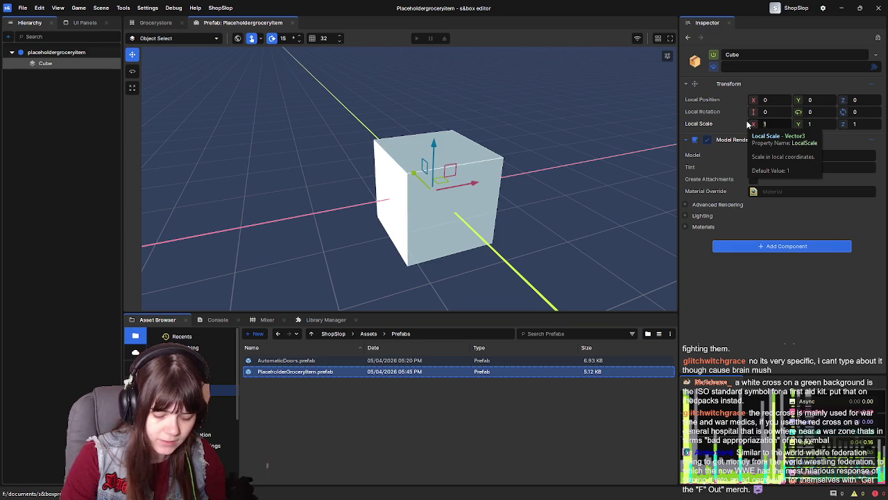
# Set the Cube's Local Scale to 0.5, 0.5, 0.5 and save the prefab
pyautogui.click(766, 124)
pyautogui.write('0.5')
pyautogui.press('Tab')
pyautogui.write('0.5')
pyautogui.press('Tab')
pyautogui.write('0.5')
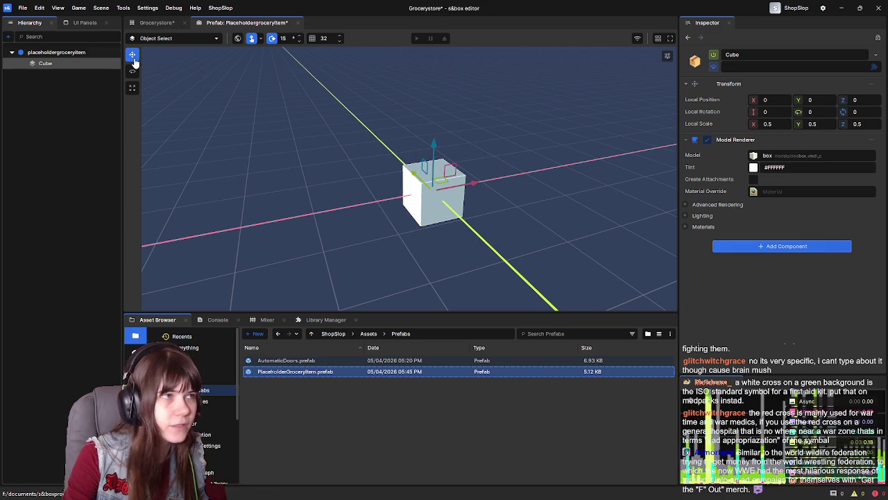
pyautogui.scroll(-2, 301, 120)
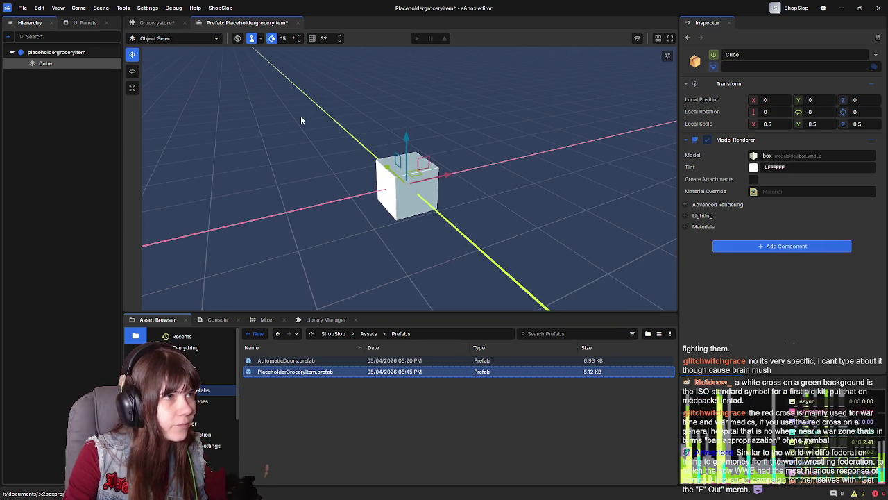
pyautogui.hotkey('ctrl', 's')
# Play-test the smaller item in Grocerystore, then return to the prefab and reselect the Cube
pyautogui.click(156, 23)
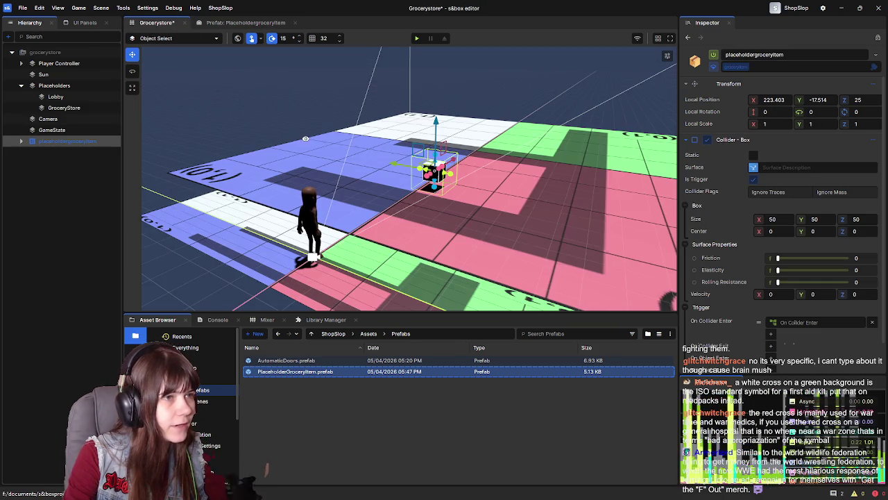
pyautogui.click(416, 38)
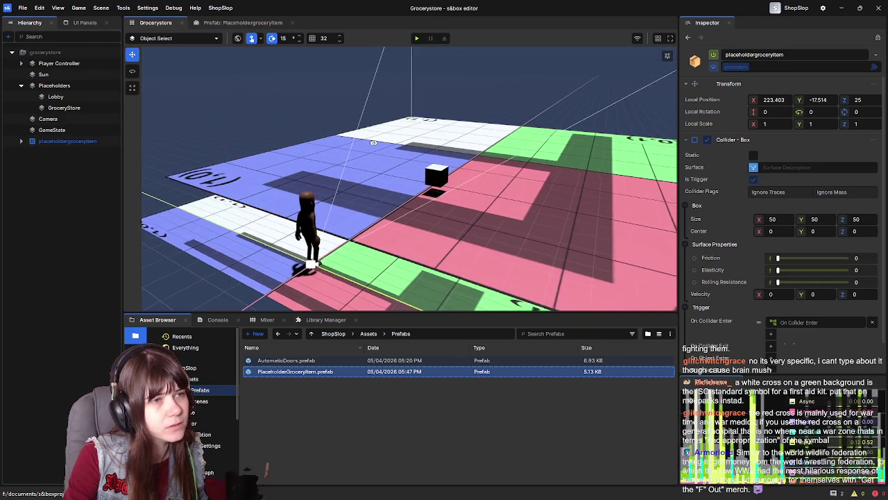
pyautogui.press('w')
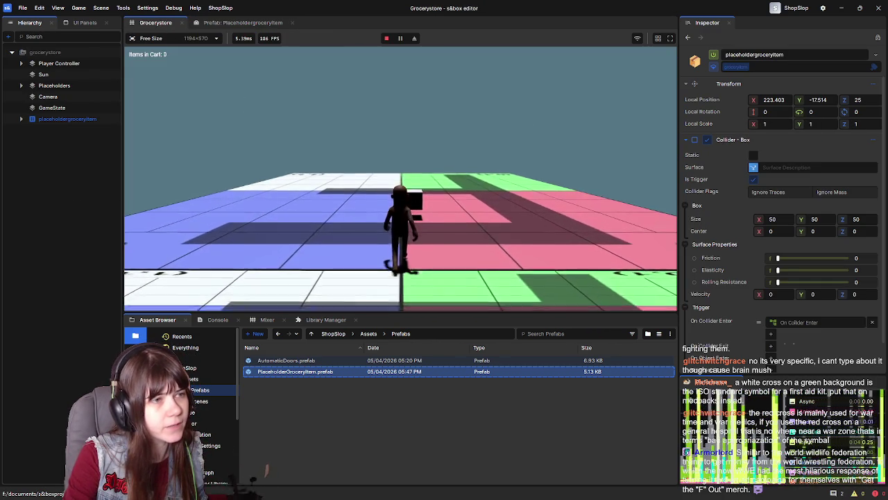
pyautogui.press('w')
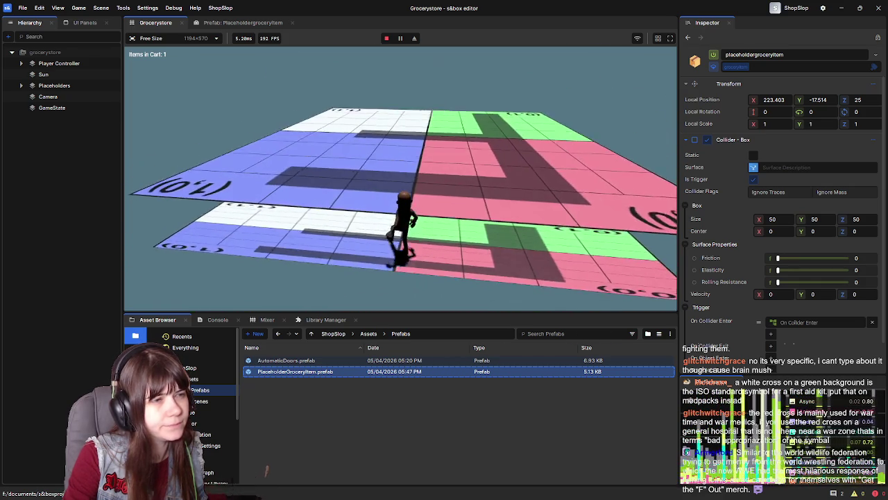
pyautogui.press('Escape')
pyautogui.click(221, 280)
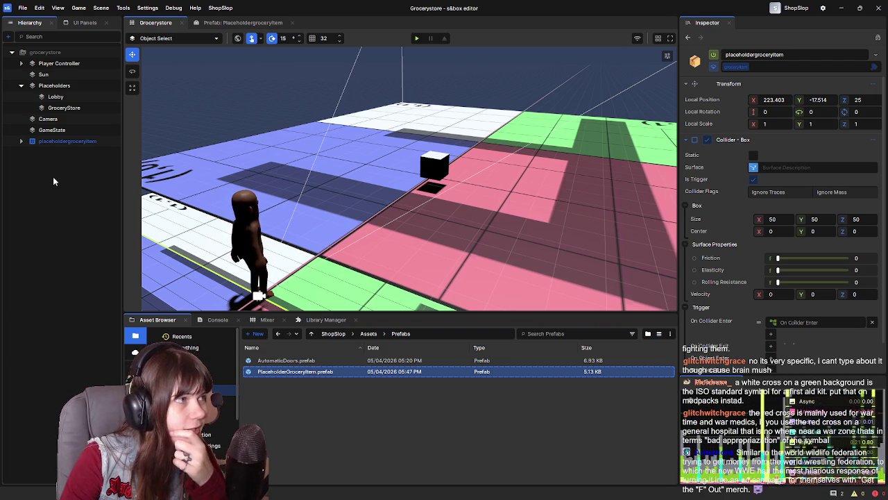
pyautogui.click(243, 22)
pyautogui.click(88, 149)
pyautogui.click(68, 65)
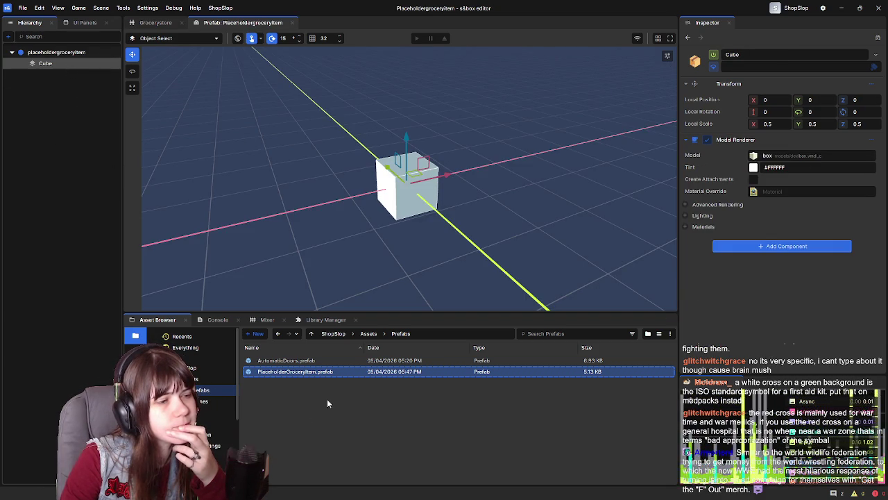
# Create and open a GroceryItems folder in Prefabs, then import Banana_mesh.fbx into it
pyautogui.rightClick(271, 395)
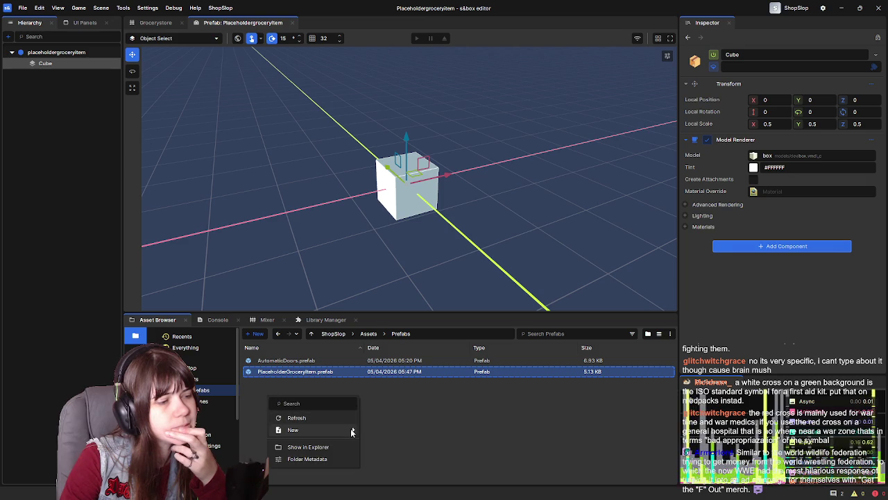
pyautogui.moveTo(352, 431)
pyautogui.click(398, 332)
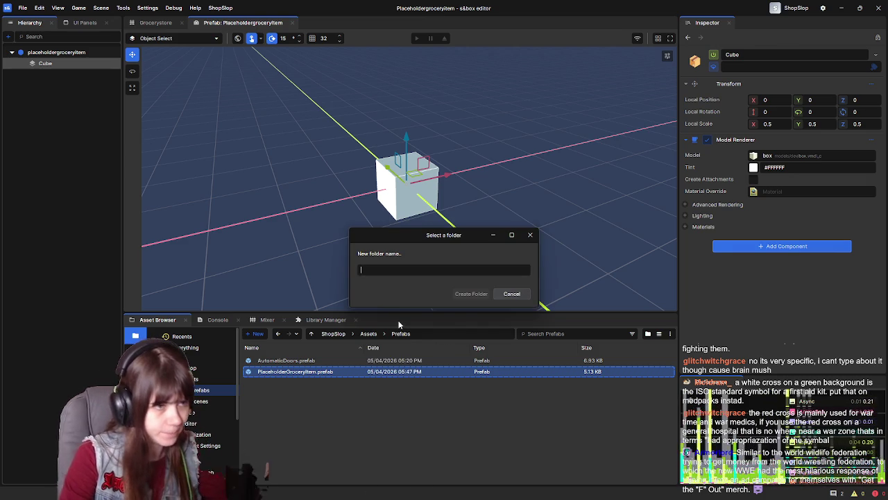
pyautogui.write('a')
pyautogui.press('BackSpace')
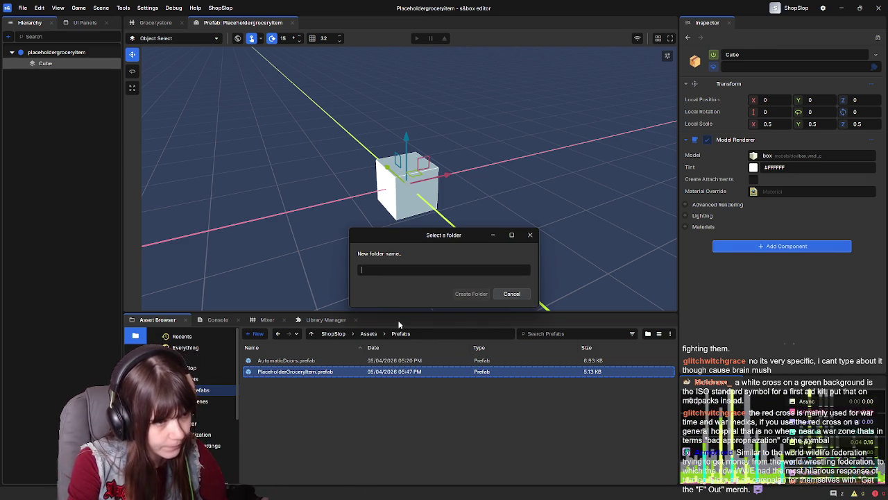
pyautogui.write('GroceryItems')
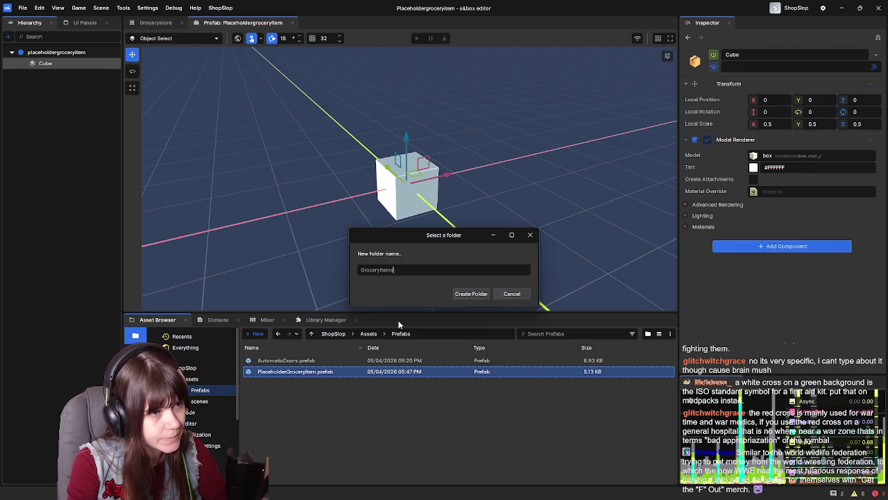
pyautogui.click(474, 297)
pyautogui.doubleClick(350, 359)
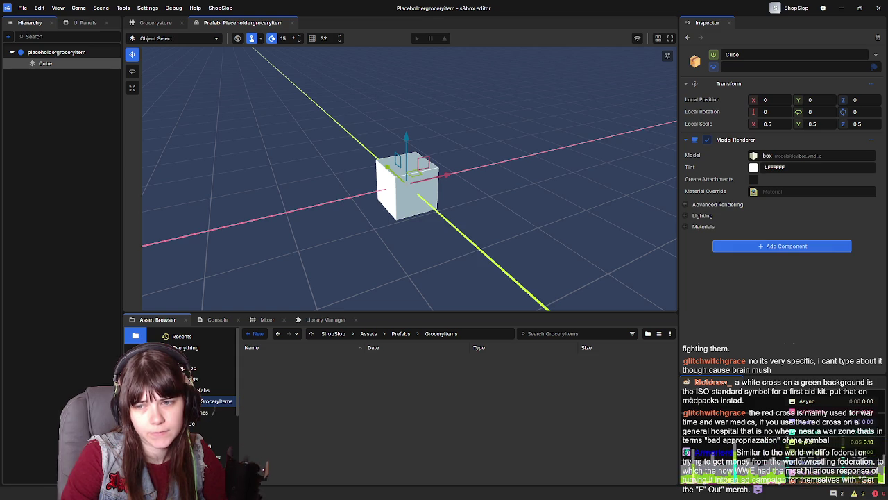
pyautogui.moveTo(499, 306)
pyautogui.mouseDown()
pyautogui.moveTo(392, 353)
pyautogui.moveTo(408, 400)
pyautogui.mouseUp()
# Preview banana_mesh.fbx and create a new folder named Banana
pyautogui.click(352, 373)
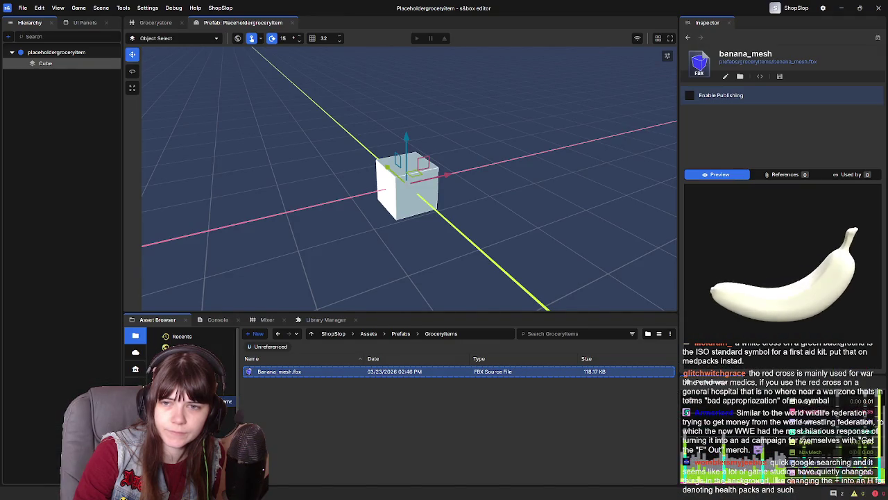
pyautogui.moveTo(278, 371); pyautogui.dragTo(479, 398)
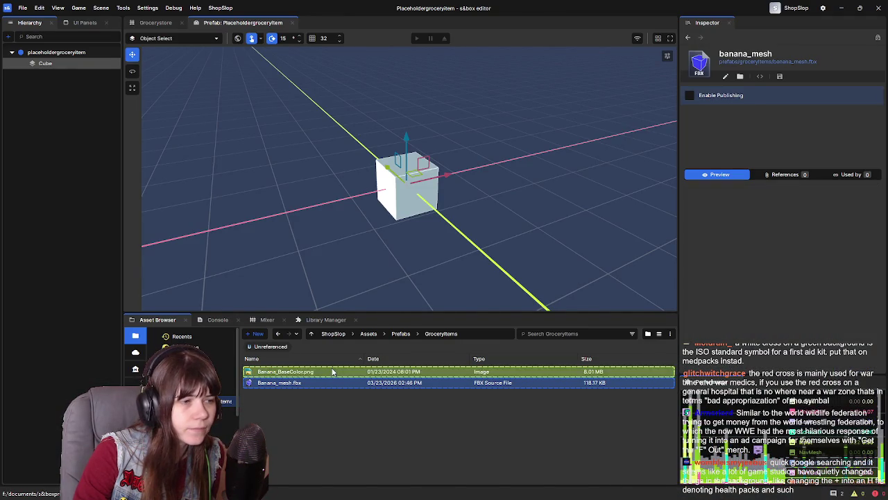
pyautogui.rightClick(411, 421)
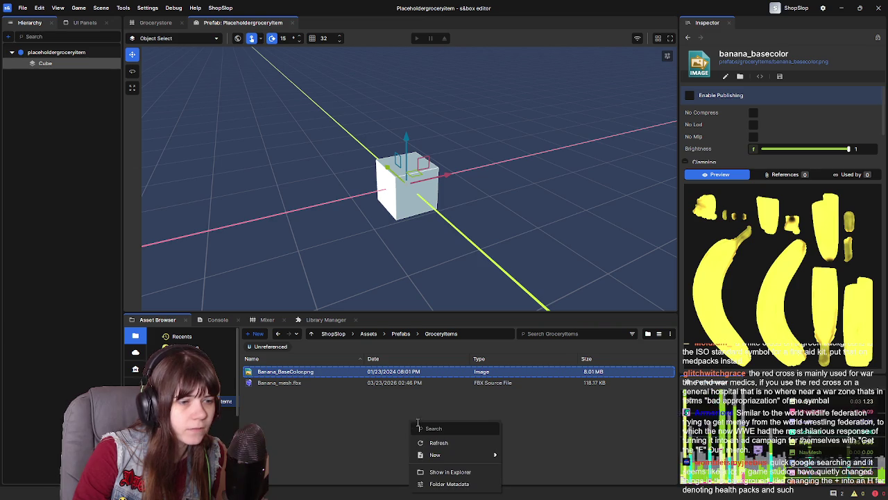
pyautogui.moveTo(485, 456)
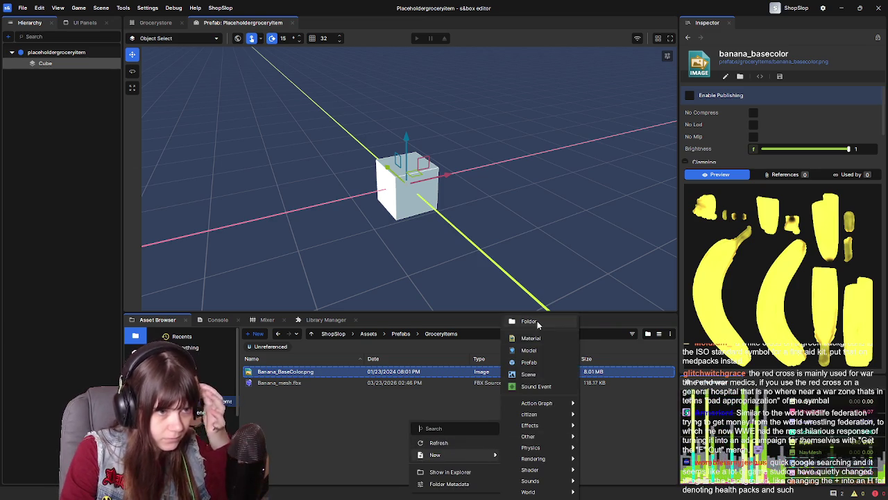
pyautogui.click(537, 321)
pyautogui.write('Banana')
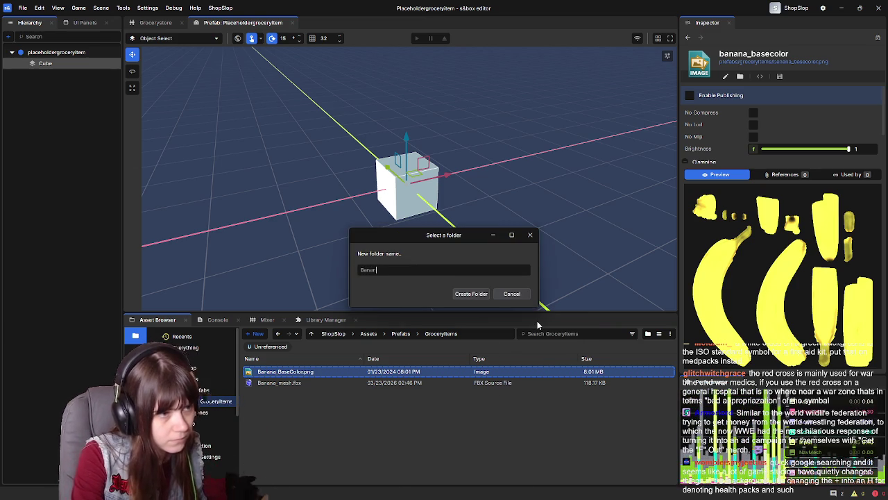
pyautogui.press('Return')
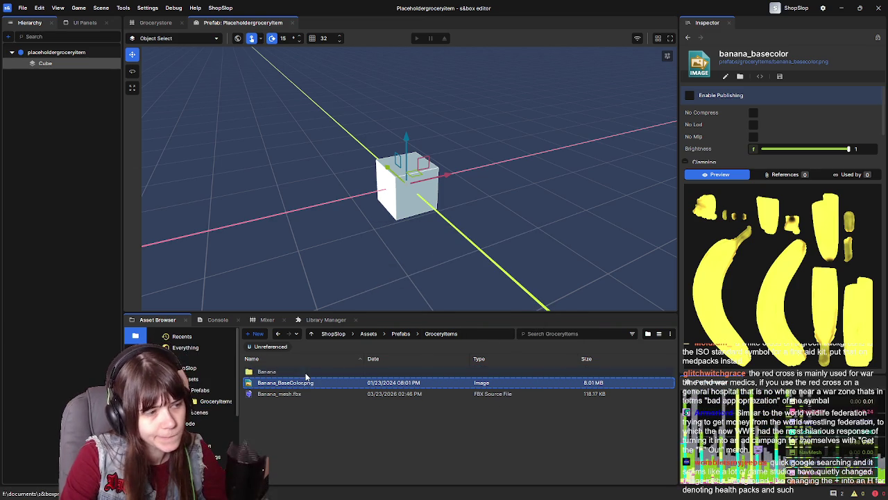
# Move banana_basecolor.png and banana_mesh.fbx into the Banana folder and open it
pyautogui.keyDown('shift'); pyautogui.click(313, 394); pyautogui.keyUp('shift')
pyautogui.moveTo(312, 393); pyautogui.dragTo(305, 371)
pyautogui.doubleClick(298, 361)
pyautogui.click(312, 372)
pyautogui.click(312, 385)
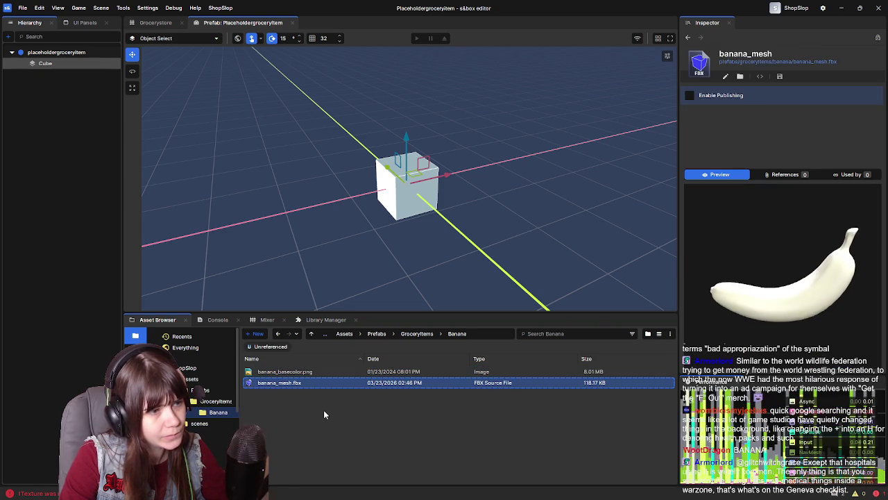
pyautogui.rightClick(325, 408)
pyautogui.moveTo(397, 441)
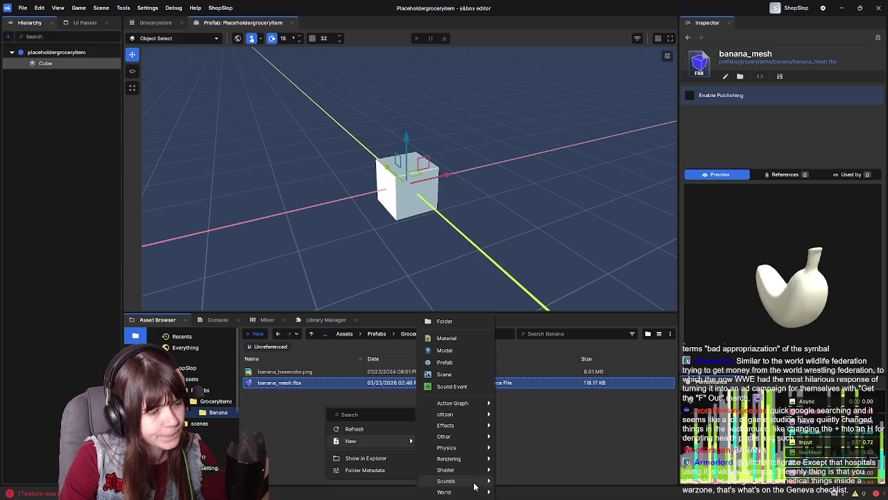
# Create the Banana_mat material and set banana_basecolor.png as its Color texture
pyautogui.click(458, 339)
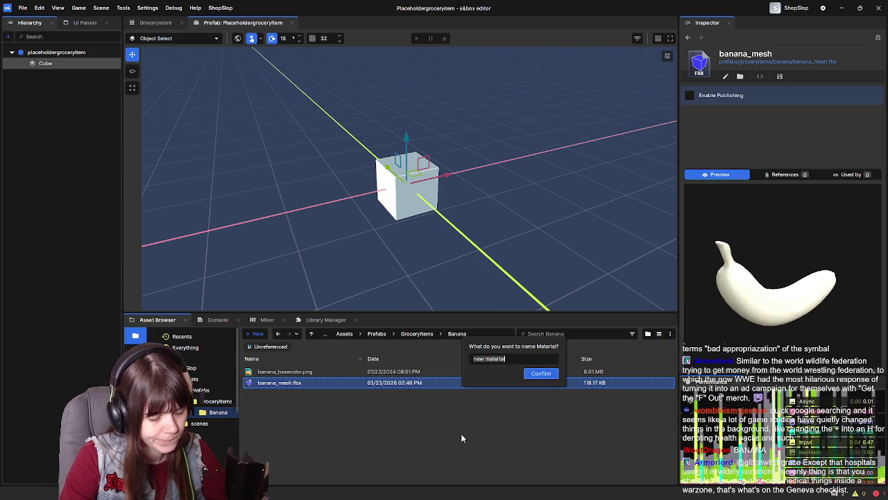
pyautogui.write('Banana_mat')
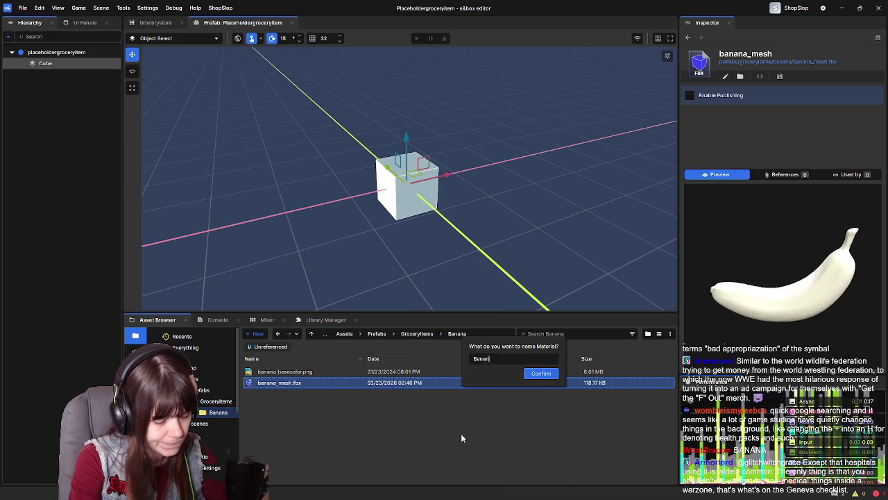
pyautogui.press('Return')
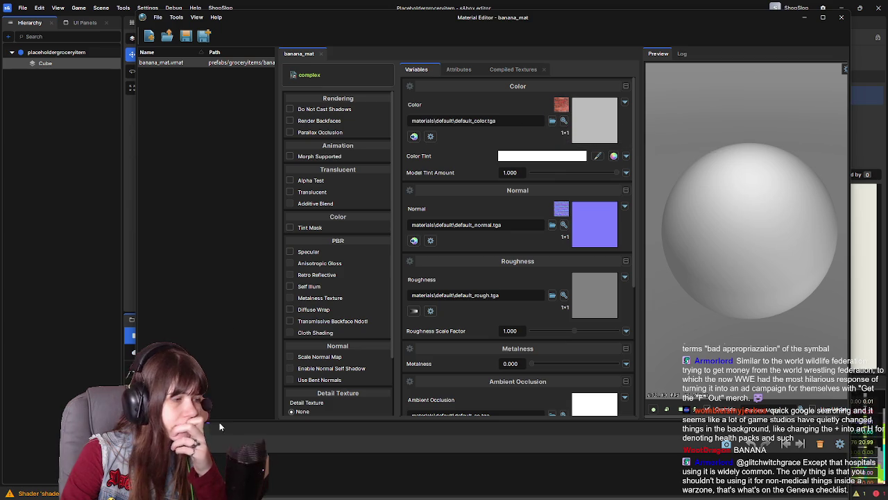
pyautogui.doubleClick(665, 22)
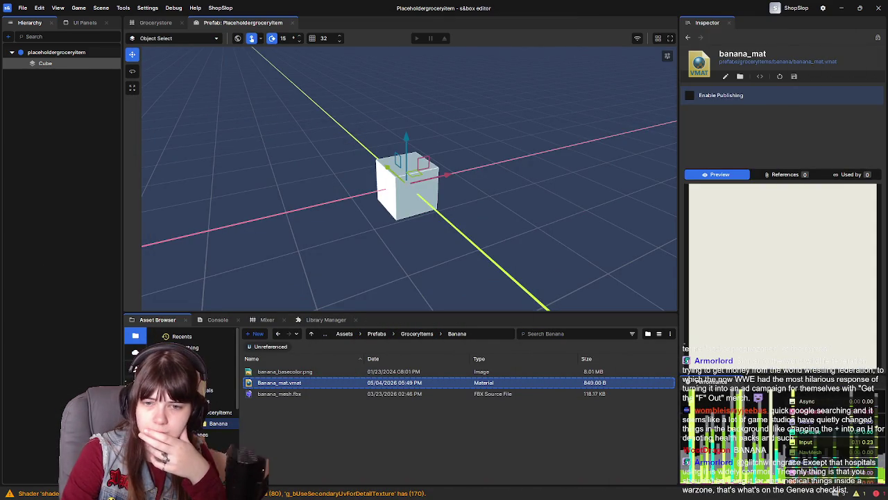
pyautogui.click(315, 372)
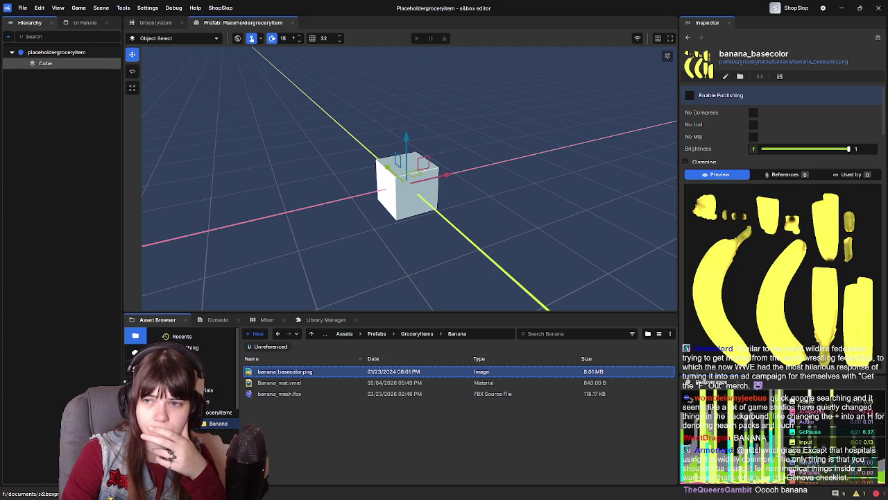
pyautogui.hotkey('alt', 'Tab')
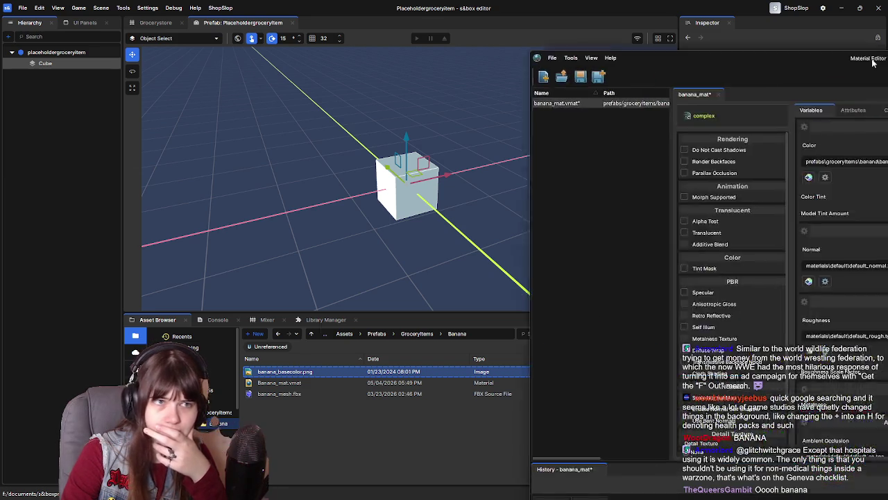
# Reposition the Material Editor window and save banana_mat
pyautogui.moveTo(885, 62); pyautogui.dragTo(479, 42)
pyautogui.moveTo(371, 43)
pyautogui.mouseDown()
pyautogui.moveTo(351, 40)
pyautogui.moveTo(362, 39)
pyautogui.mouseUp()
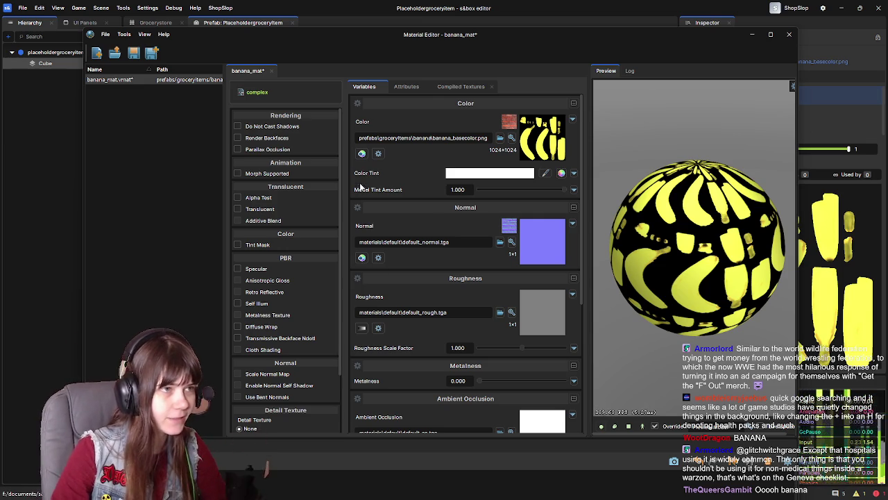
pyautogui.hotkey('ctrl', 's')
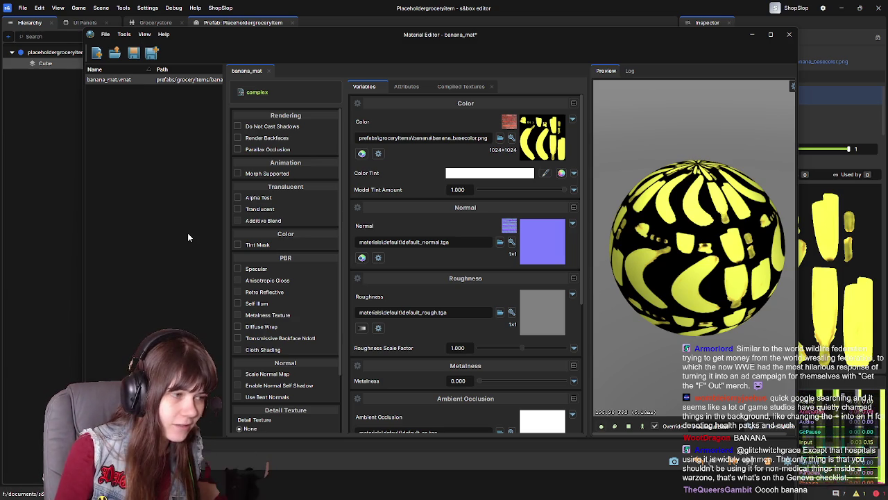
pyautogui.scroll(-3, 277, 267)
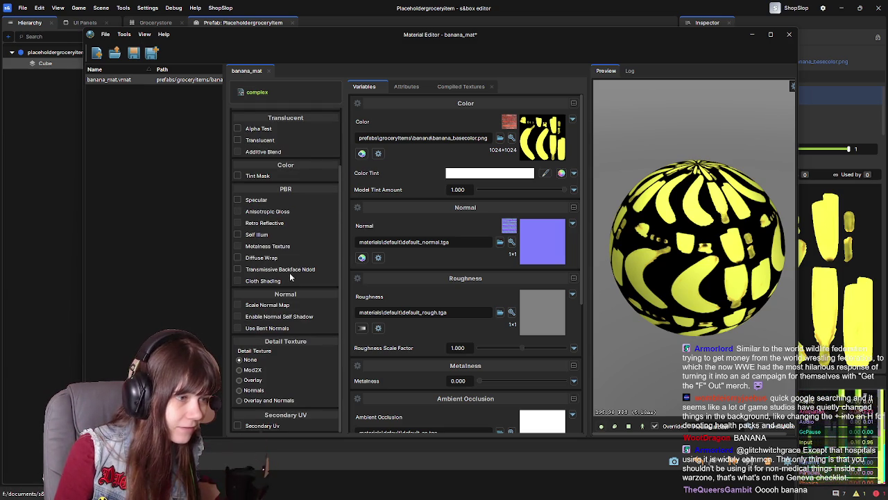
pyautogui.scroll(3, 309, 331)
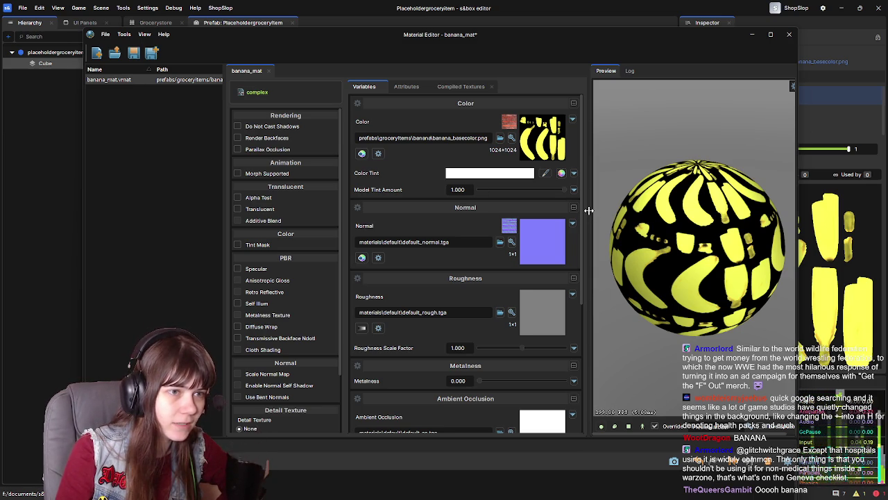
# Widen the material preview, save banana_mat again and close the Material Editor
pyautogui.moveTo(588, 210)
pyautogui.mouseDown()
pyautogui.moveTo(551, 210)
pyautogui.moveTo(557, 214)
pyautogui.mouseUp()
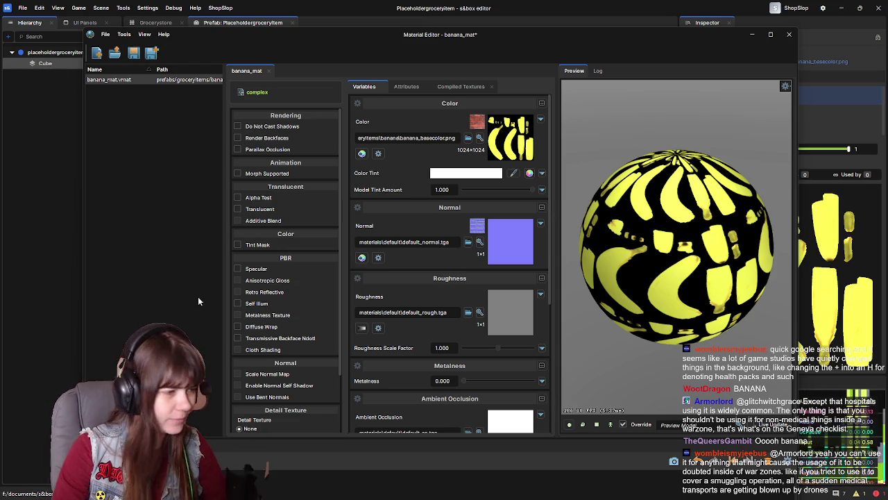
pyautogui.hotkey('ctrl', 's')
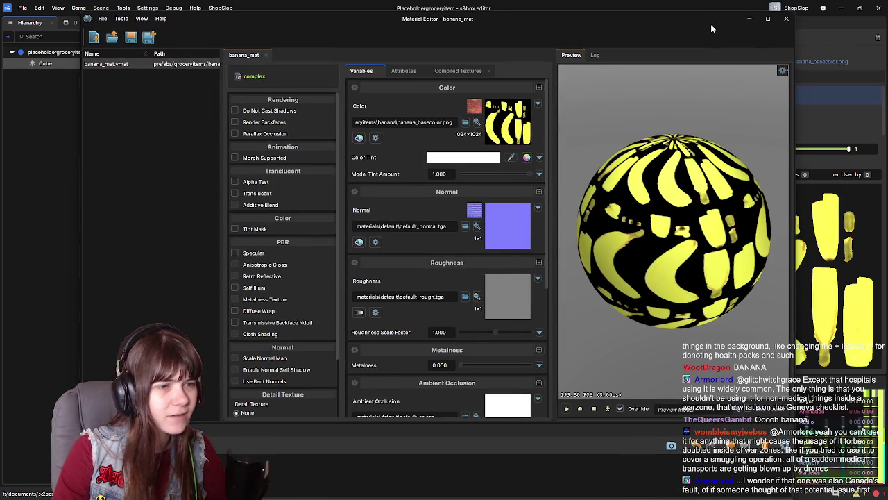
pyautogui.moveTo(712, 30); pyautogui.dragTo(704, 32)
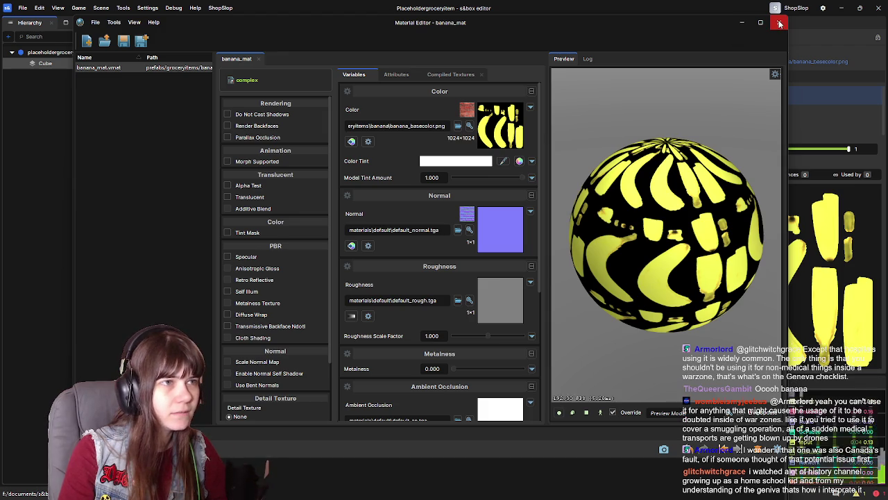
pyautogui.scroll(-5, 432, 281)
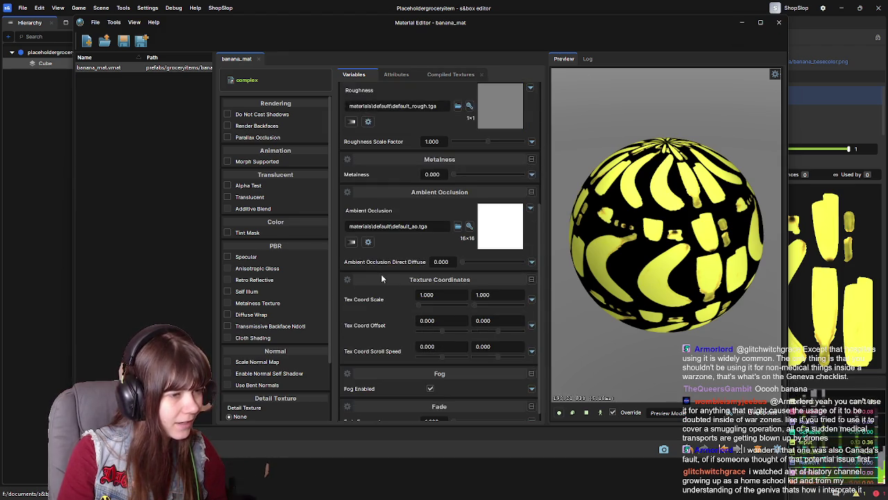
pyautogui.scroll(5, 380, 276)
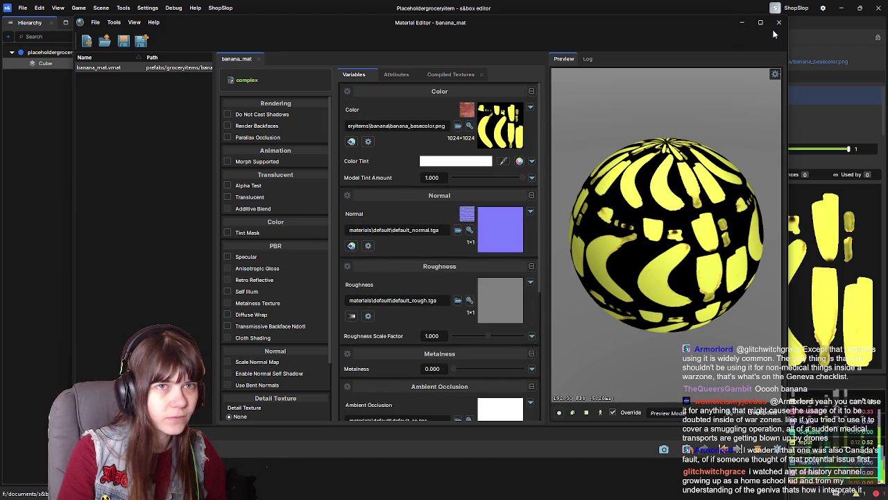
pyautogui.click(778, 22)
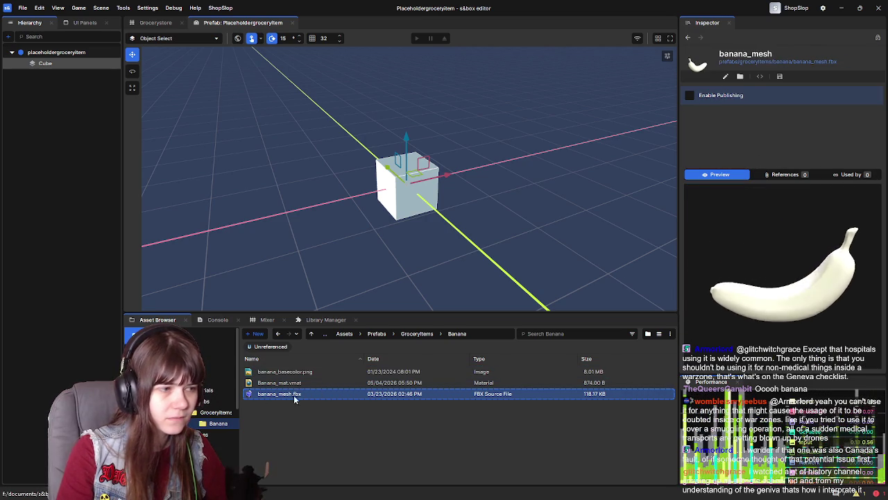
pyautogui.rightClick(325, 427)
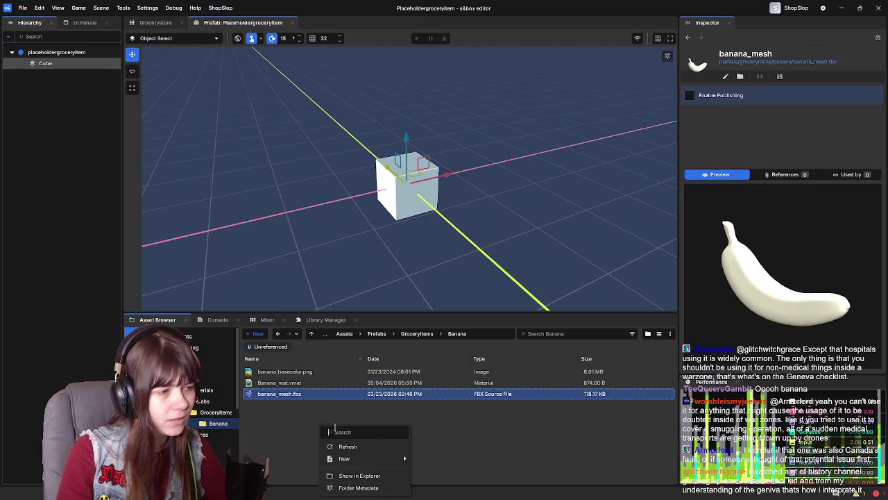
# Create a Banana_prefab prefab in the Banana folder and open it for editing
pyautogui.moveTo(392, 459)
pyautogui.click(455, 365)
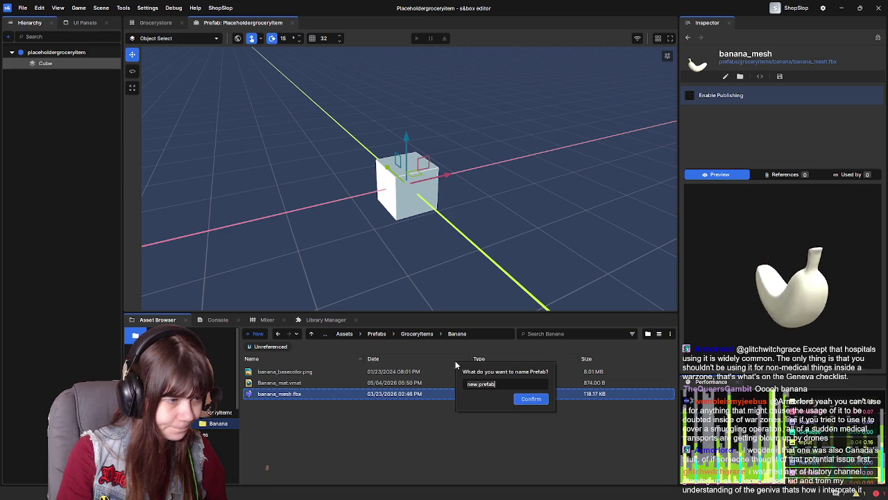
pyautogui.write('Banana')
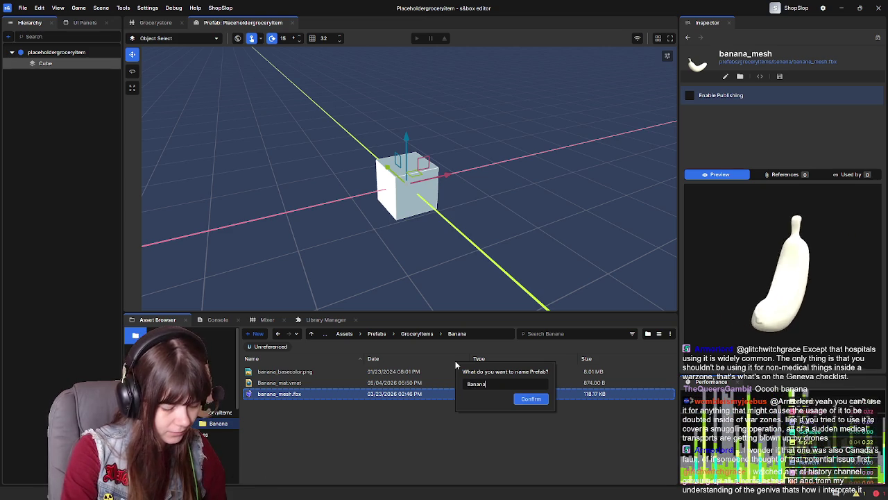
pyautogui.write('_prefab')
pyautogui.press('Return')
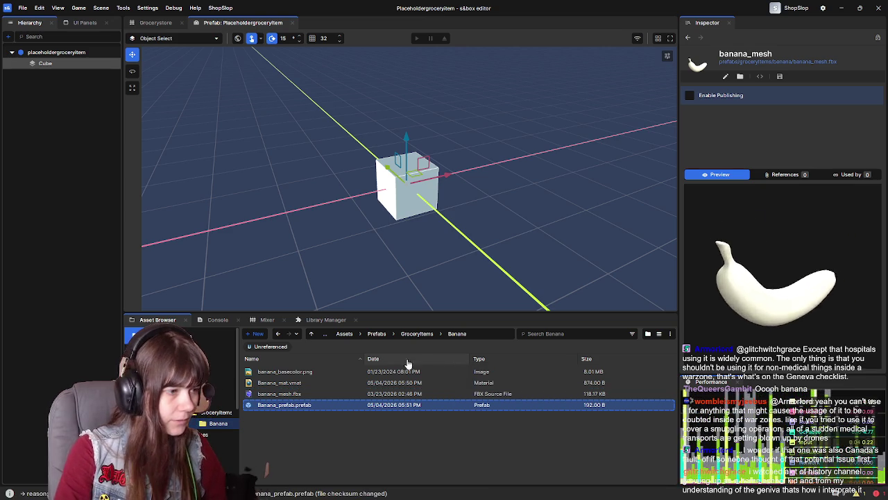
pyautogui.doubleClick(304, 404)
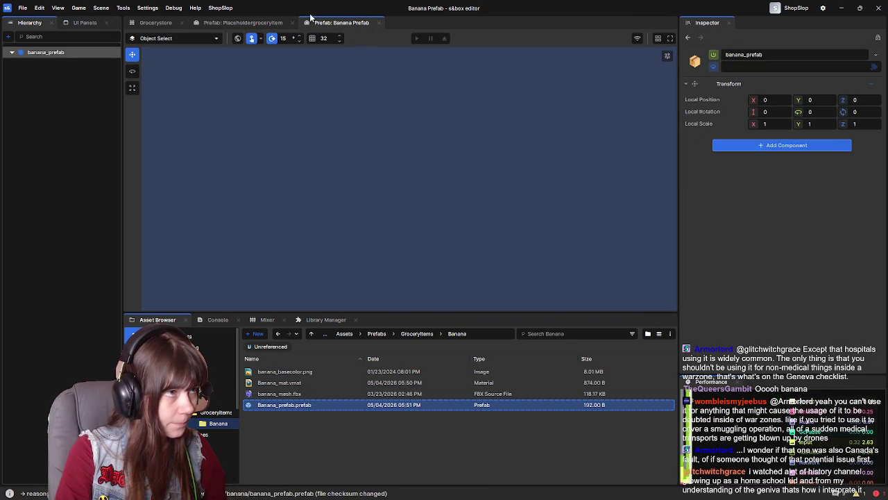
pyautogui.click(290, 394)
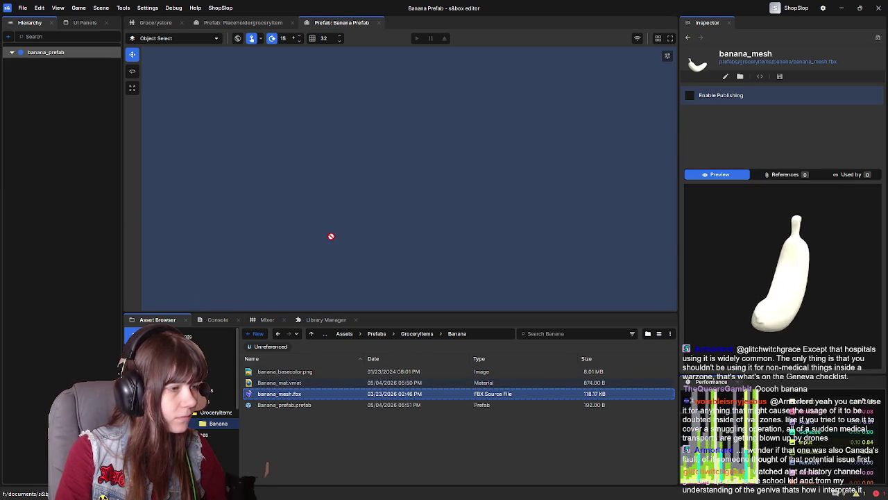
pyautogui.rightClick(310, 396)
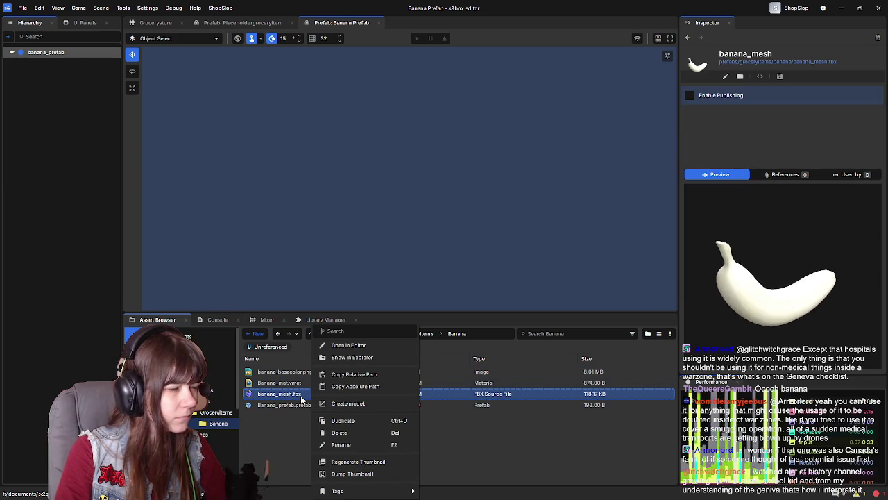
# Create banana_mesh.vmdl from the banana FBX and add it into Banana_prefab
pyautogui.click(347, 403)
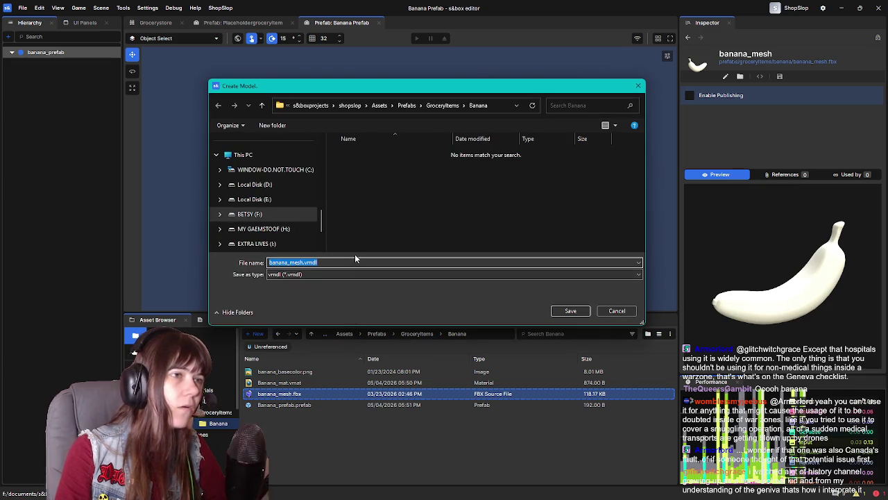
pyautogui.click(571, 310)
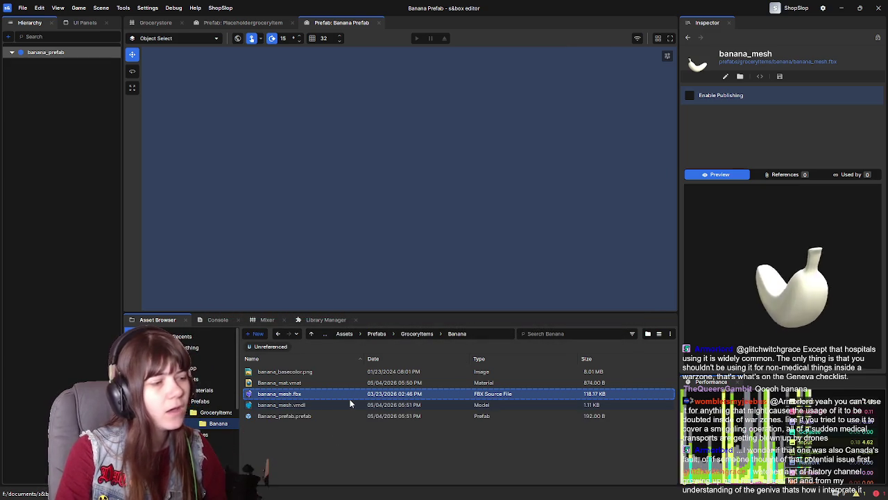
pyautogui.click(344, 402)
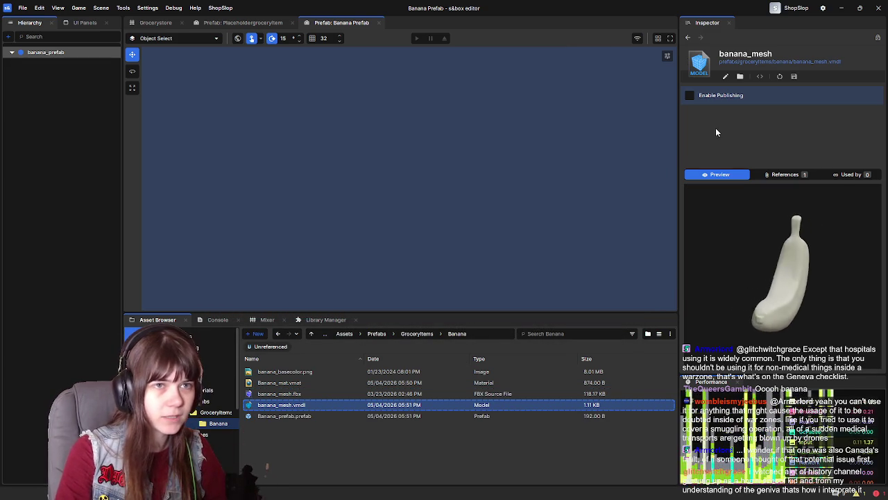
pyautogui.moveTo(326, 404)
pyautogui.mouseDown()
pyautogui.moveTo(325, 372)
pyautogui.moveTo(346, 308)
pyautogui.moveTo(400, 273)
pyautogui.mouseUp()
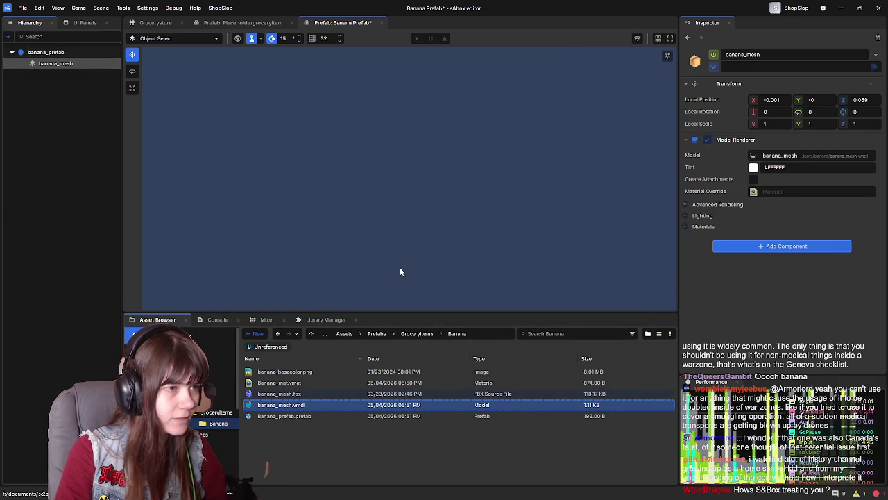
# Set the banana mesh's local position to 0, 0, 0
pyautogui.click(755, 99)
pyautogui.write('0')
pyautogui.press('Tab')
pyautogui.write('0')
pyautogui.press('Tab')
pyautogui.write('0')
pyautogui.press('Return')
pyautogui.moveTo(483, 218)
pyautogui.mouseDown()
pyautogui.moveTo(433, 140)
pyautogui.moveTo(420, 93)
pyautogui.moveTo(420, 103)
pyautogui.mouseUp()
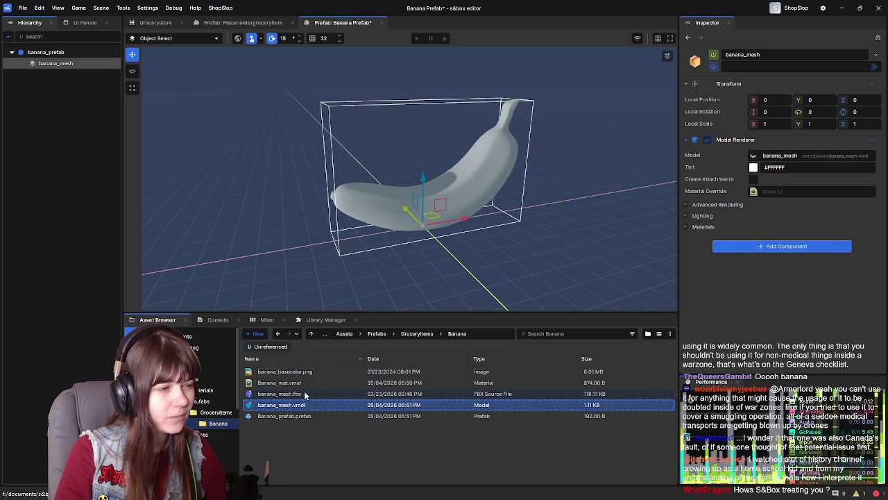
# Apply banana_mat as the banana mesh's material override and save the prefab
pyautogui.click(287, 384)
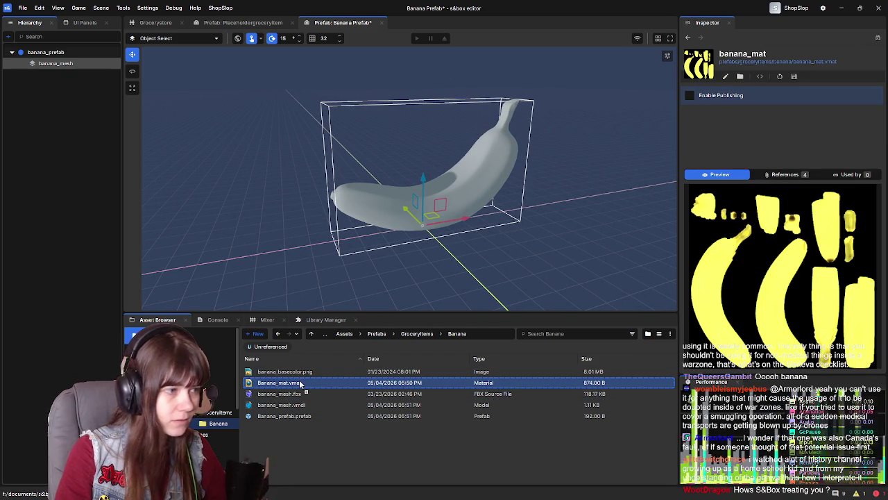
pyautogui.click(81, 85)
pyautogui.moveTo(296, 387)
pyautogui.mouseDown()
pyautogui.moveTo(527, 277)
pyautogui.moveTo(808, 173)
pyautogui.moveTo(759, 168)
pyautogui.moveTo(775, 192)
pyautogui.mouseUp()
pyautogui.moveTo(579, 192); pyautogui.dragTo(590, 193)
pyautogui.hotkey('ctrl', 's')
pyautogui.click(155, 22)
pyautogui.moveTo(444, 244); pyautogui.dragTo(444, 244)
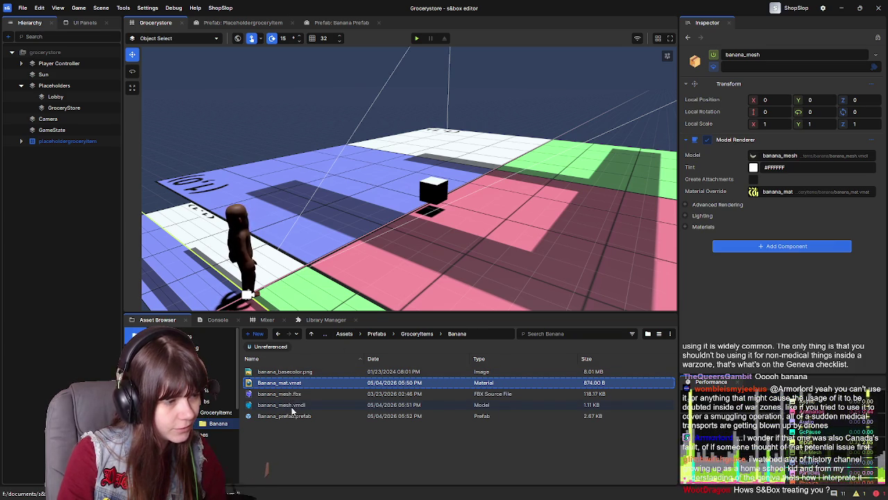
pyautogui.click(308, 371)
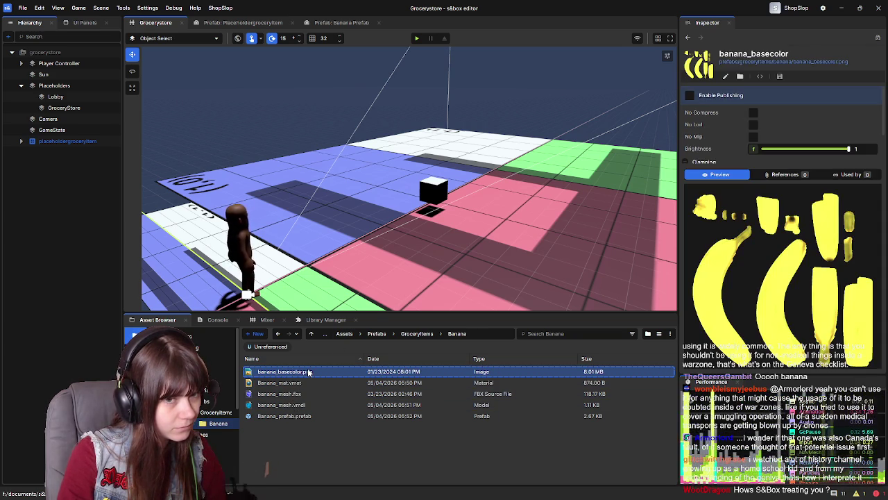
pyautogui.rightClick(309, 373)
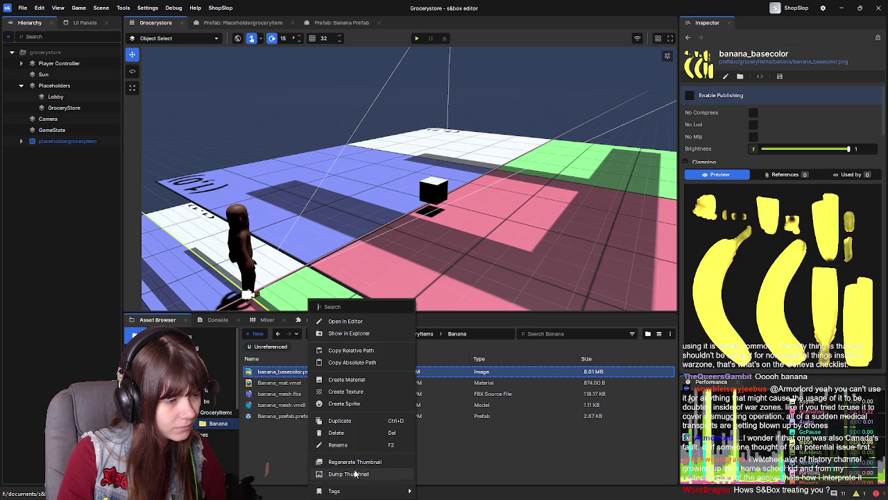
pyautogui.click(367, 360)
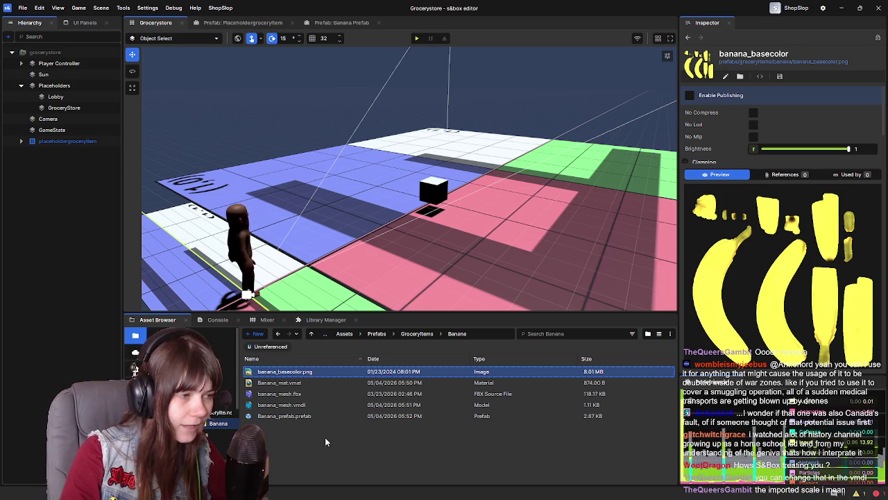
pyautogui.moveTo(441, 235); pyautogui.dragTo(412, 220)
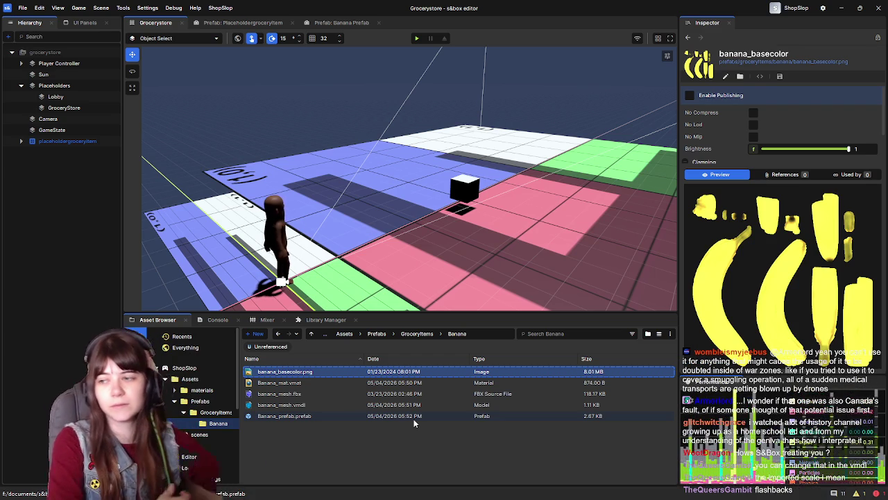
# Place Banana_prefab.prefab into the Grocerystore scene
pyautogui.moveTo(341, 208)
pyautogui.mouseDown()
pyautogui.moveTo(369, 194)
pyautogui.moveTo(298, 198)
pyautogui.mouseUp()
pyautogui.click(63, 140)
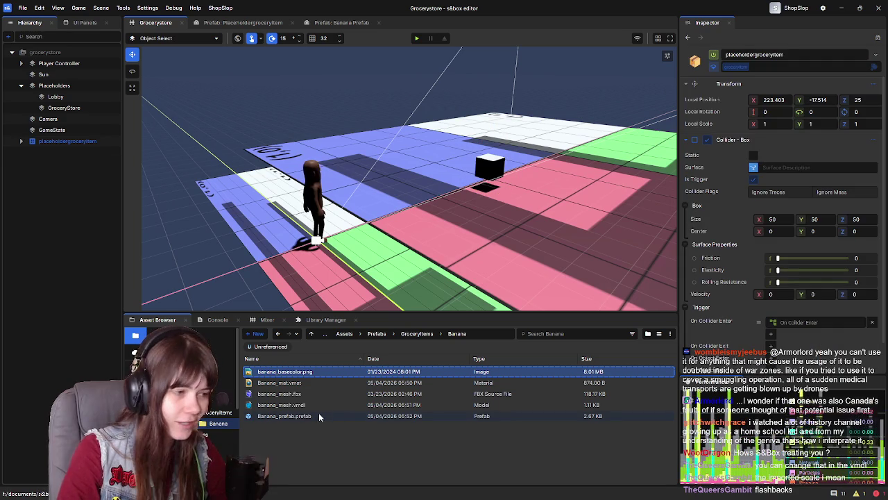
pyautogui.moveTo(285, 416)
pyautogui.mouseDown()
pyautogui.moveTo(501, 220)
pyautogui.moveTo(466, 213)
pyautogui.mouseUp()
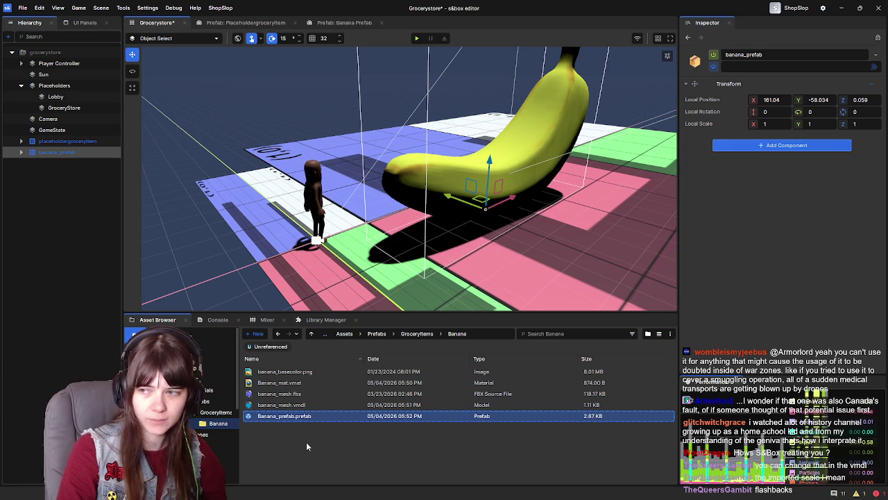
# Frame the placeholder grocery item and open its Placeholdergroceryitem prefab tab
pyautogui.click(76, 141)
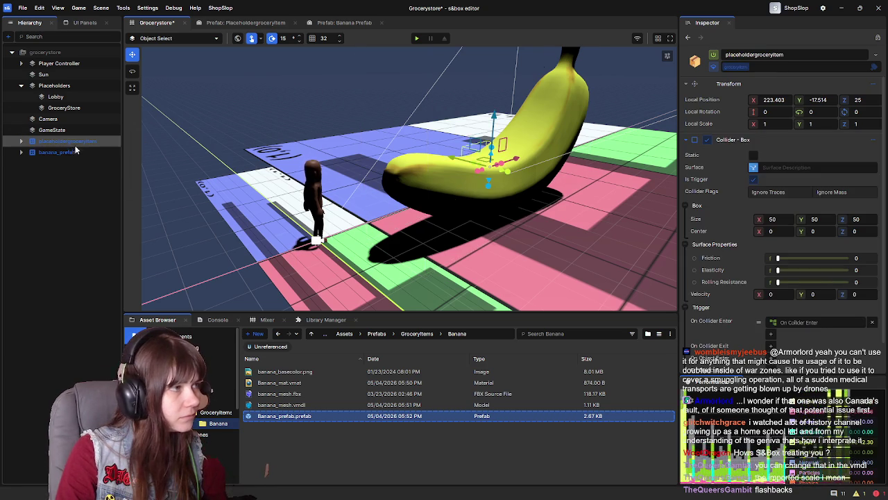
pyautogui.press('f')
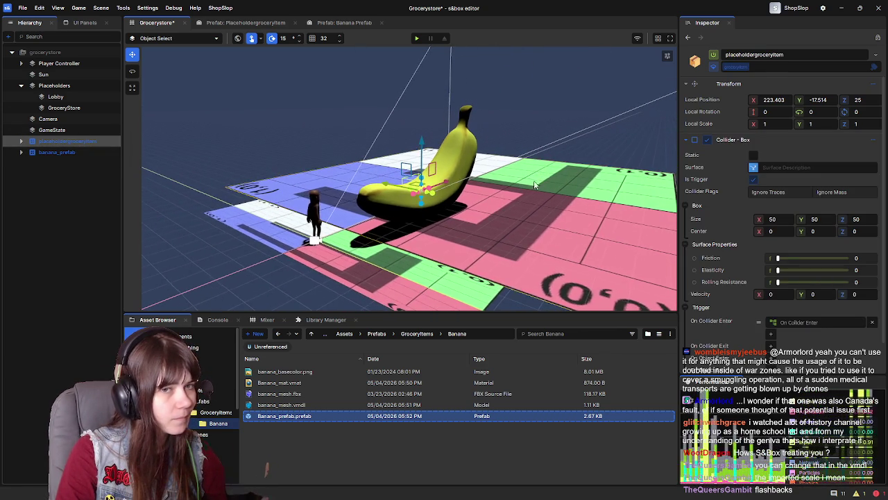
pyautogui.click(58, 153)
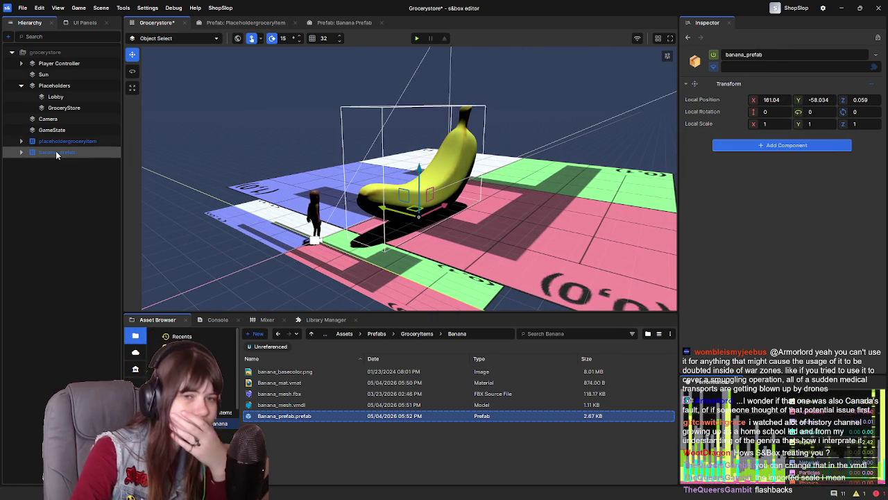
pyautogui.keyDown('shift'); pyautogui.click(58, 153); pyautogui.keyUp('shift')
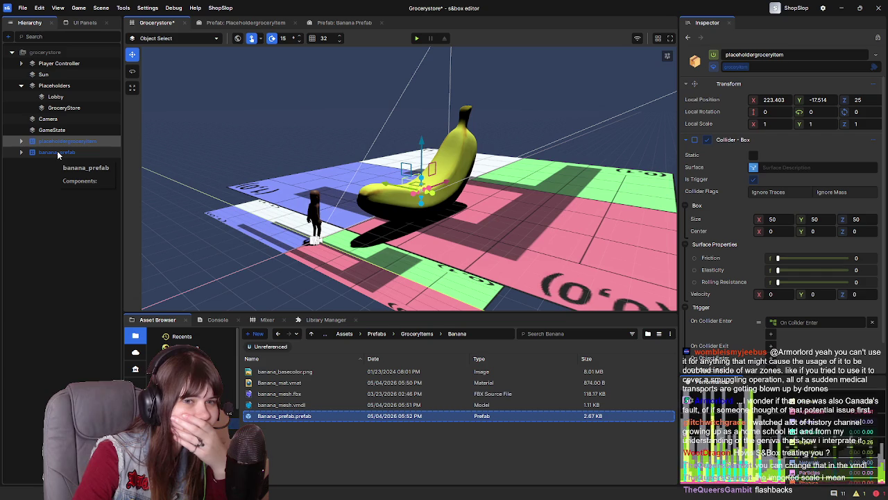
pyautogui.doubleClick(58, 153)
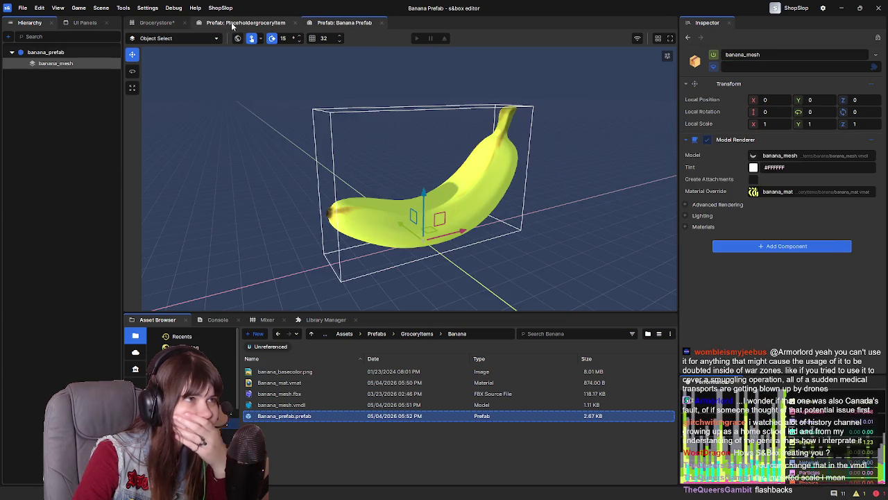
pyautogui.click(246, 22)
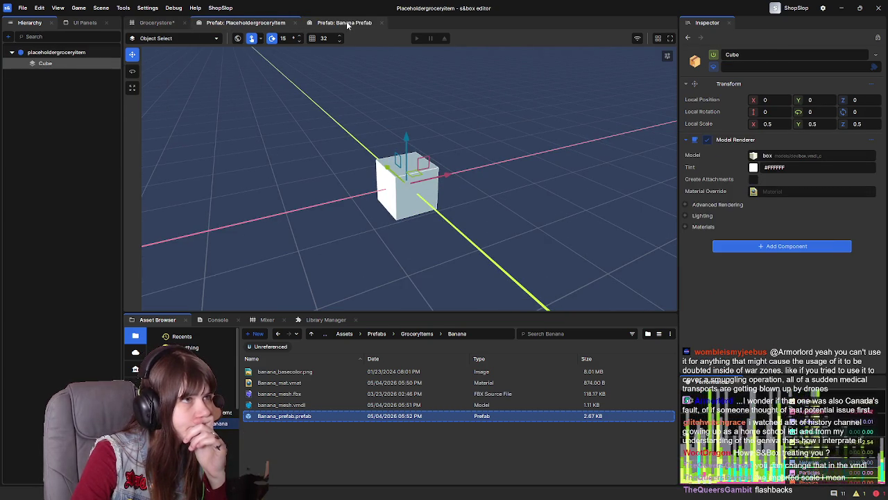
# Add a groceryitem tag to the banana_prefab root object, matching the placeholder
pyautogui.click(103, 53)
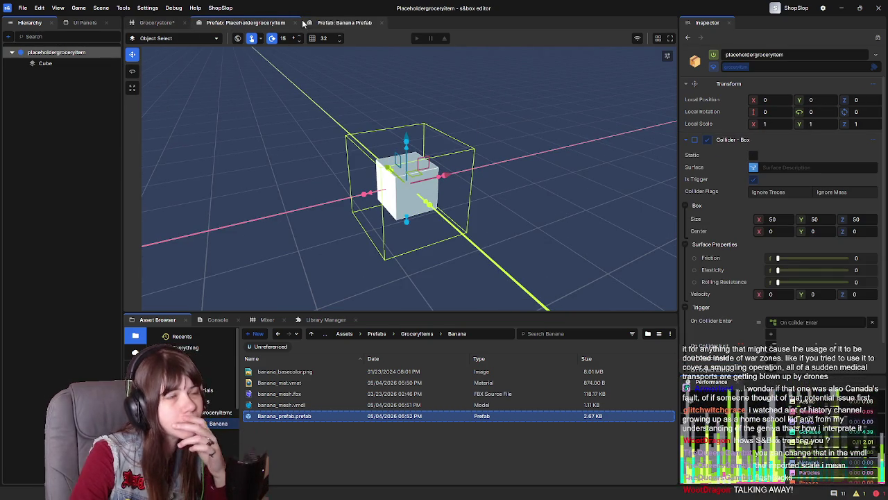
pyautogui.click(325, 23)
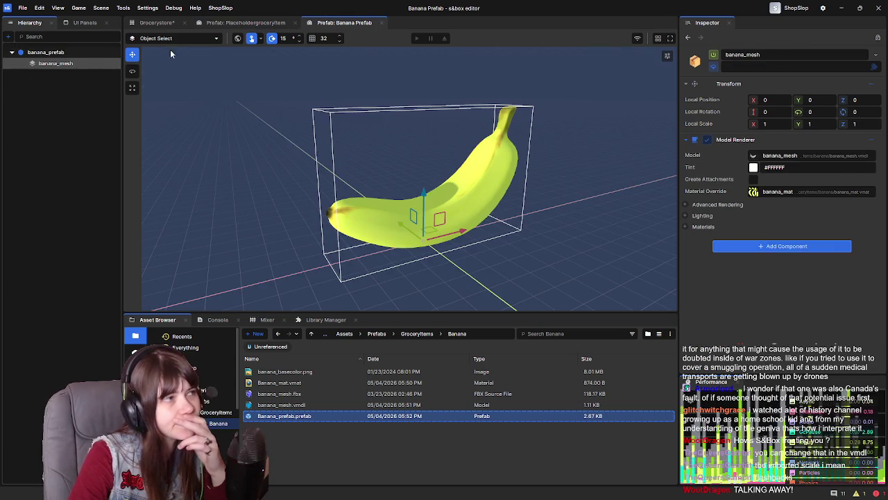
pyautogui.click(77, 55)
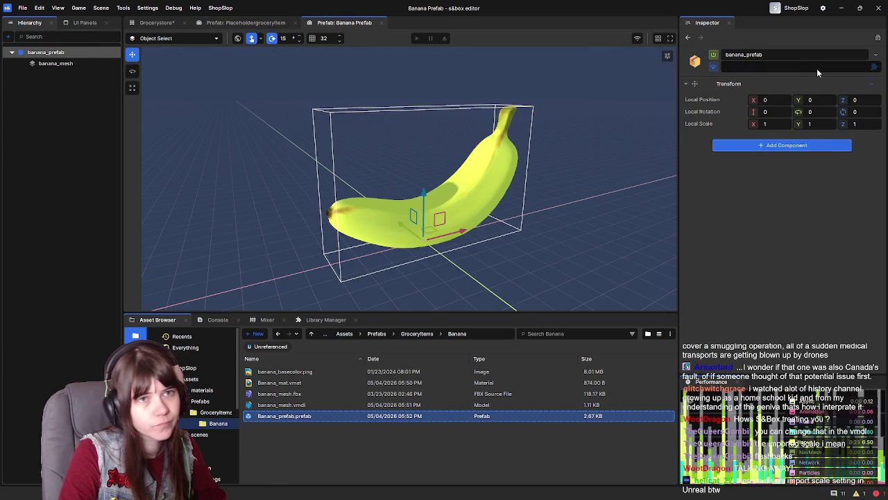
pyautogui.click(873, 67)
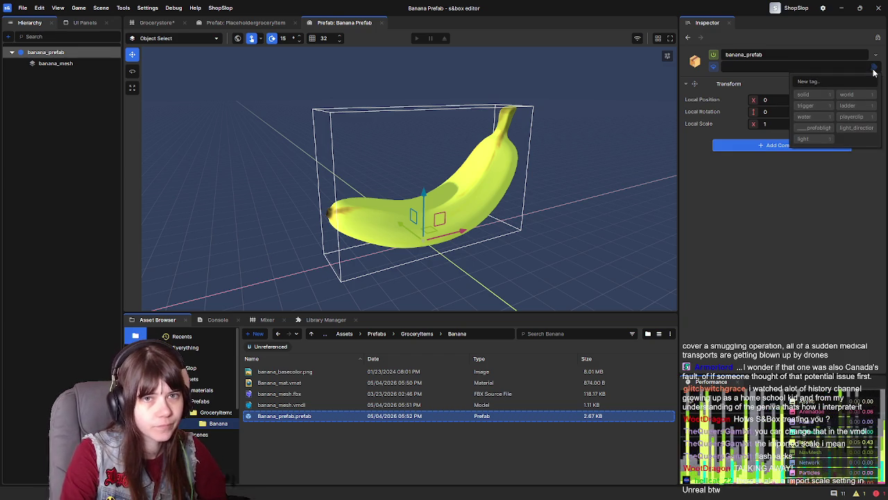
pyautogui.write('gr')
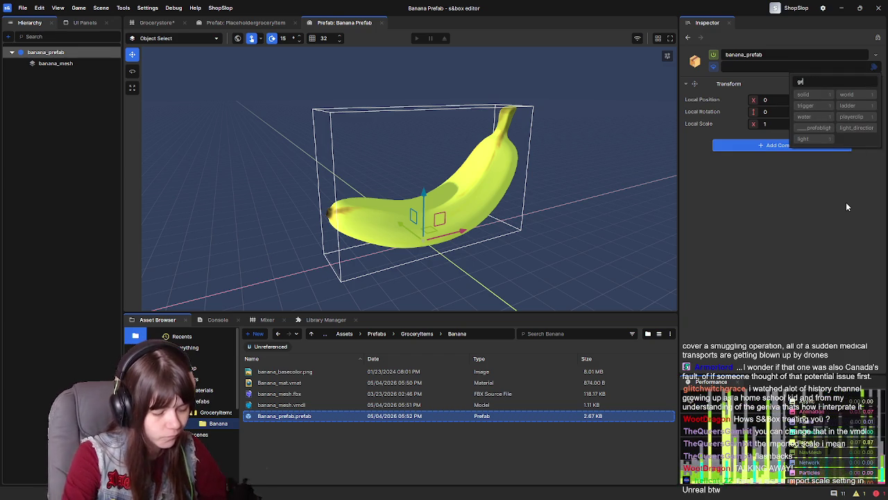
pyautogui.write('oceryitem')
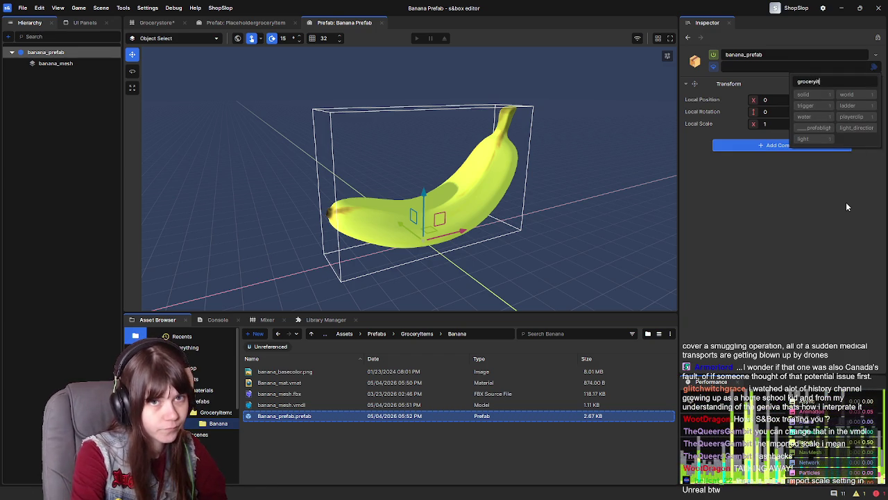
pyautogui.press('Return')
pyautogui.click(846, 206)
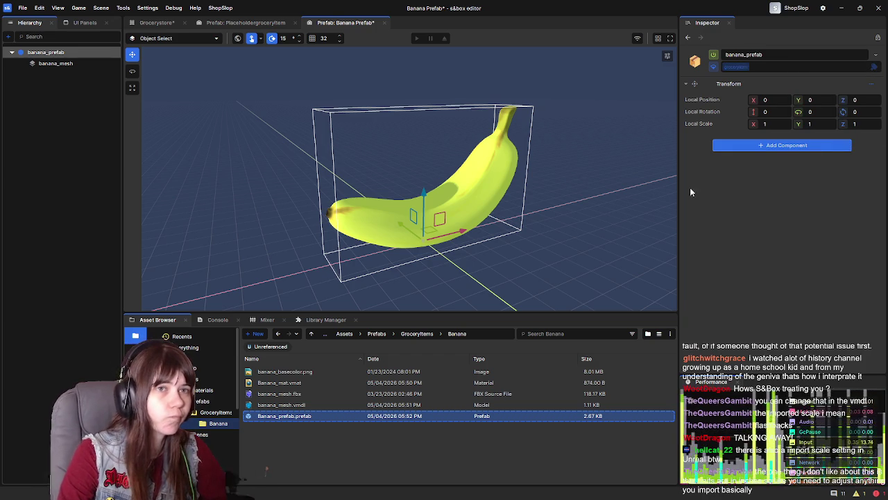
pyautogui.click(263, 26)
pyautogui.click(368, 24)
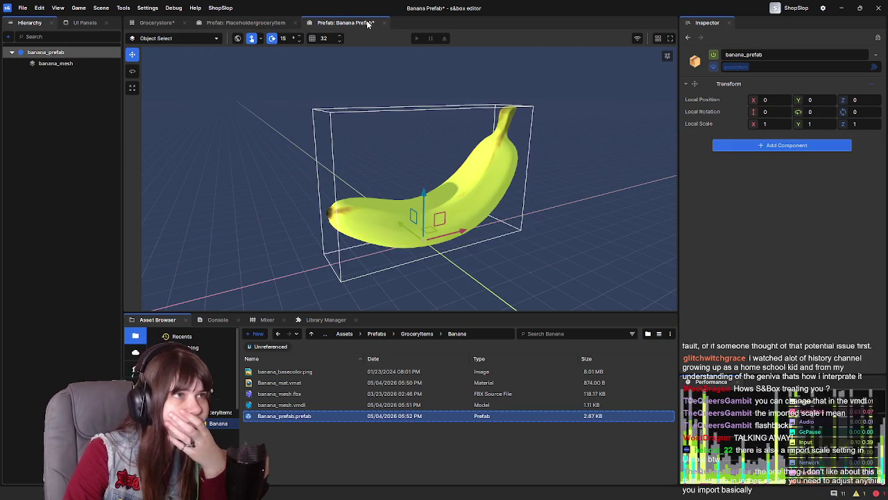
pyautogui.click(264, 147)
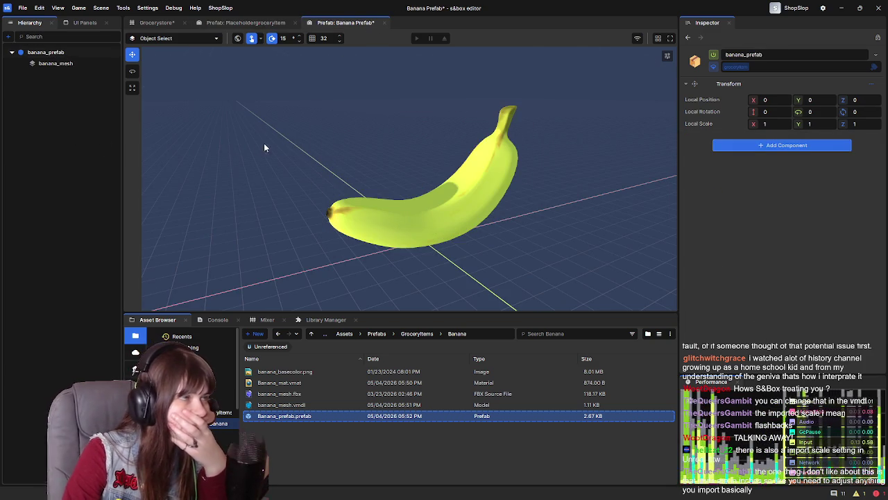
# Save the tagged banana_prefab.prefab and view its 2.69 KB asset details
pyautogui.rightClick(334, 146)
pyautogui.hotkey('ctrl', 's')
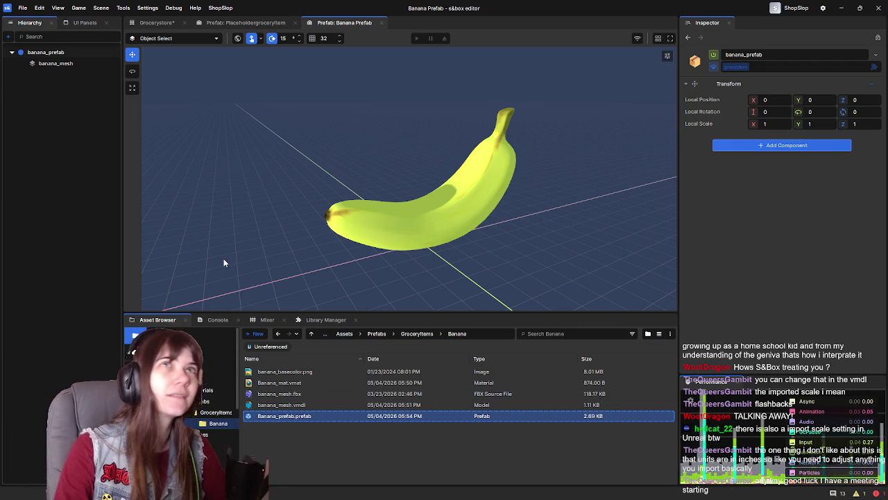
pyautogui.click(340, 415)
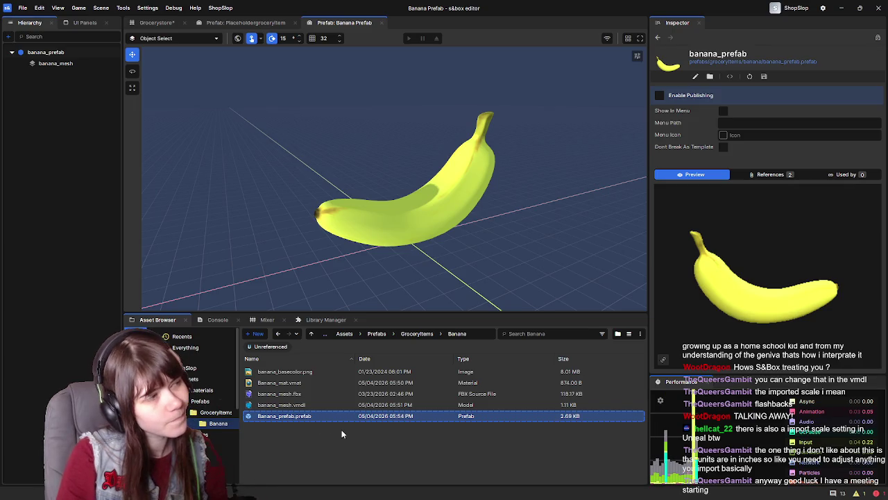
# Compare the banana prefab's root and mesh renderer with the placeholder prefab
pyautogui.click(63, 54)
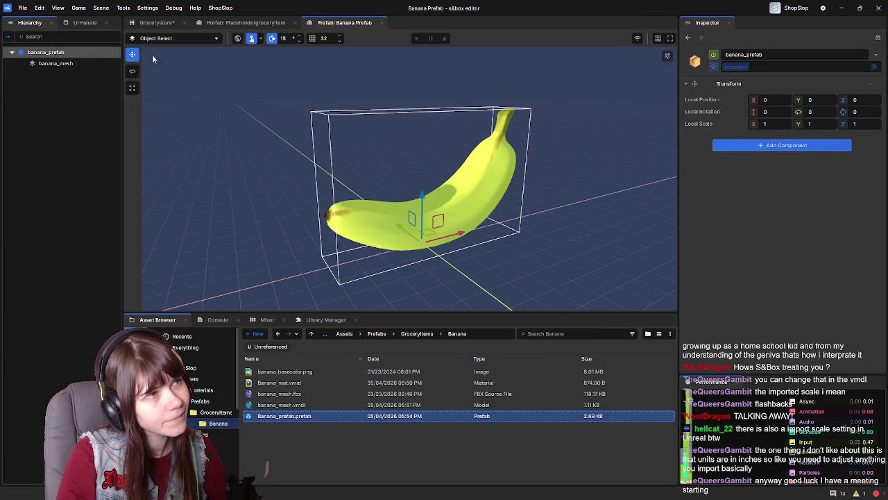
pyautogui.click(250, 23)
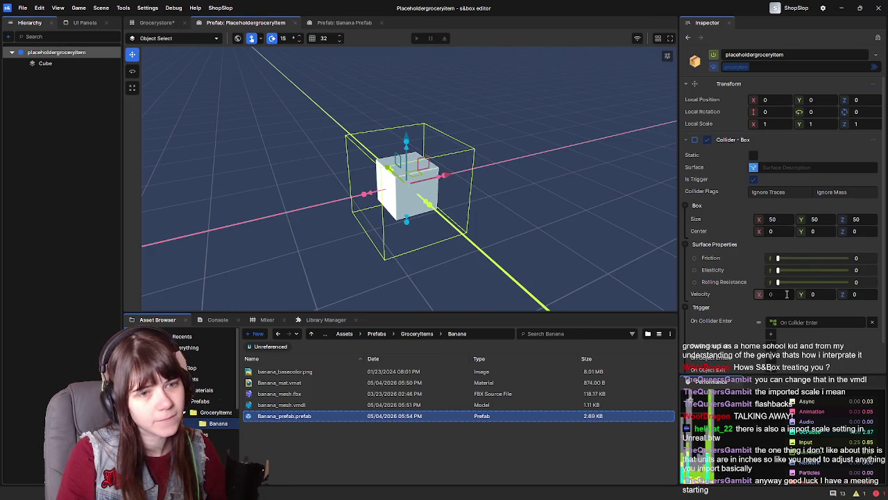
pyautogui.click(344, 22)
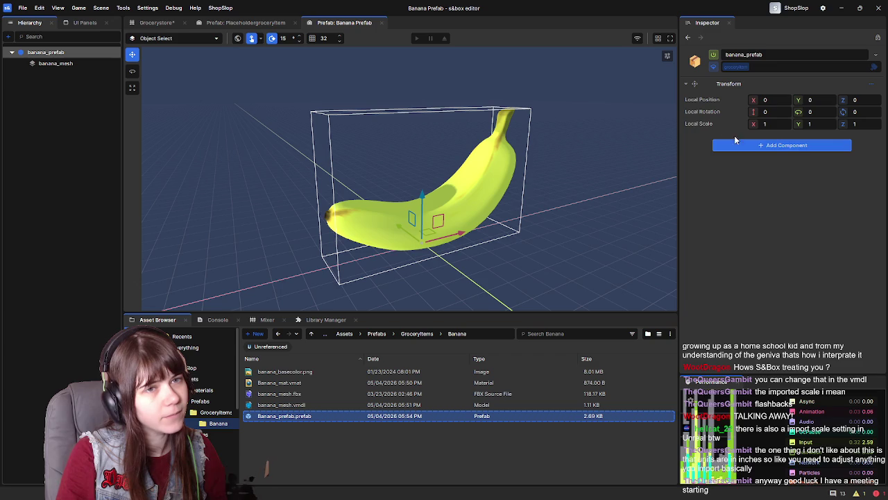
pyautogui.click(763, 146)
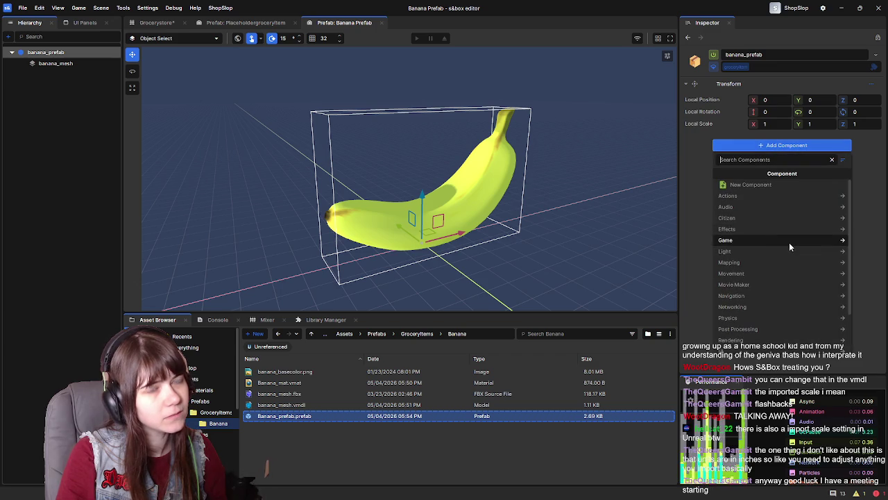
pyautogui.click(688, 175)
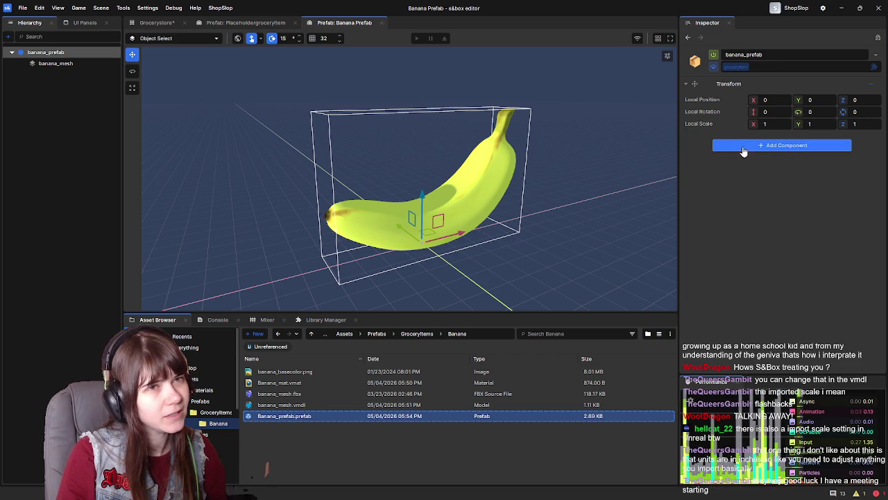
pyautogui.click(93, 65)
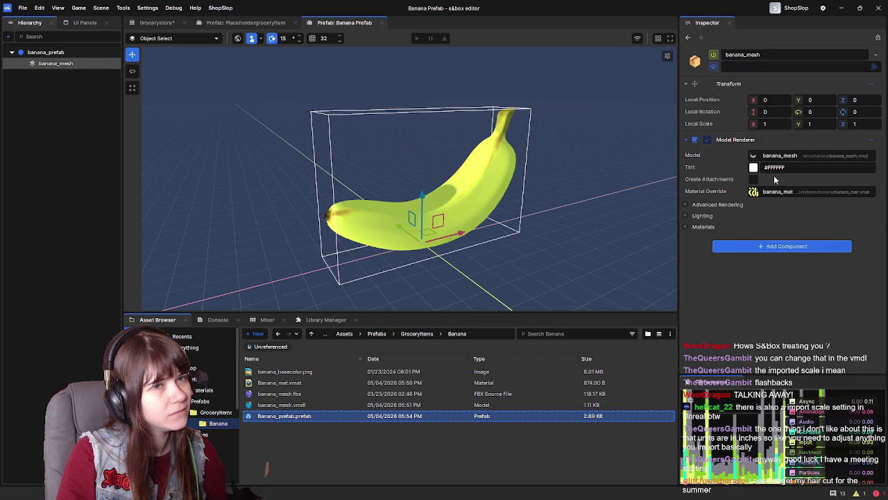
pyautogui.click(67, 53)
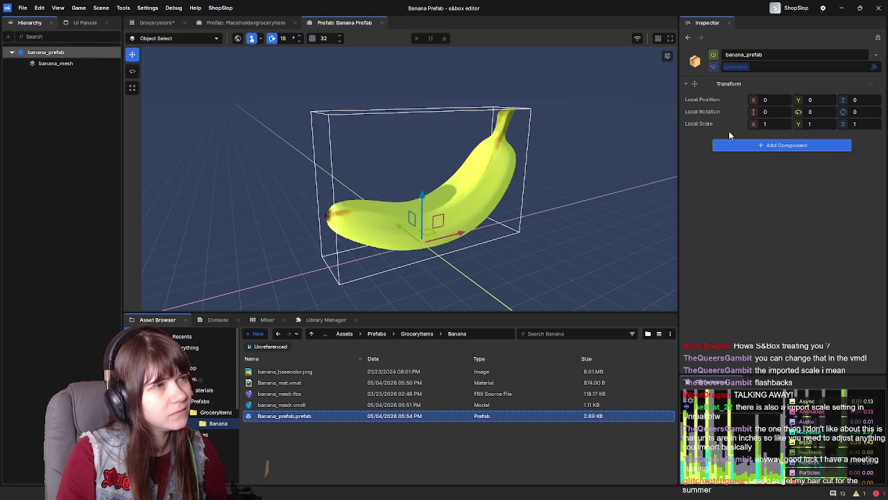
# Add a Model Collider using banana_mesh to the root and save the prefab
pyautogui.click(748, 145)
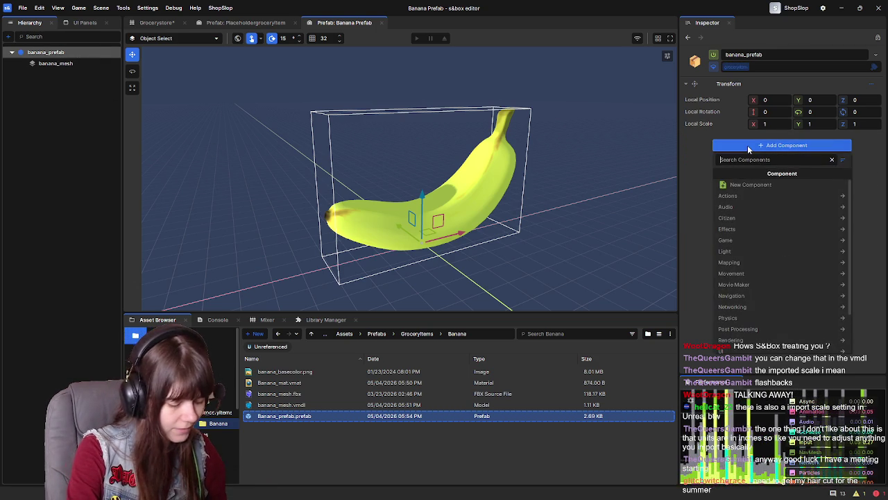
pyautogui.write('model coll')
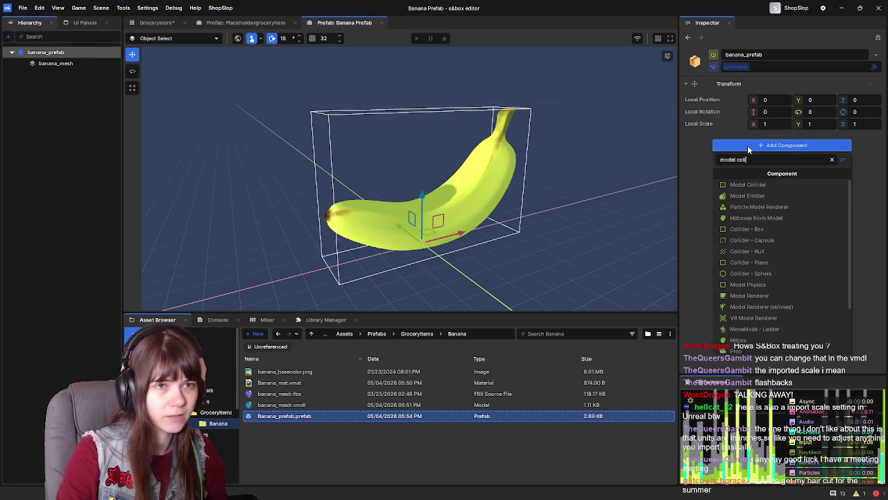
pyautogui.click(752, 184)
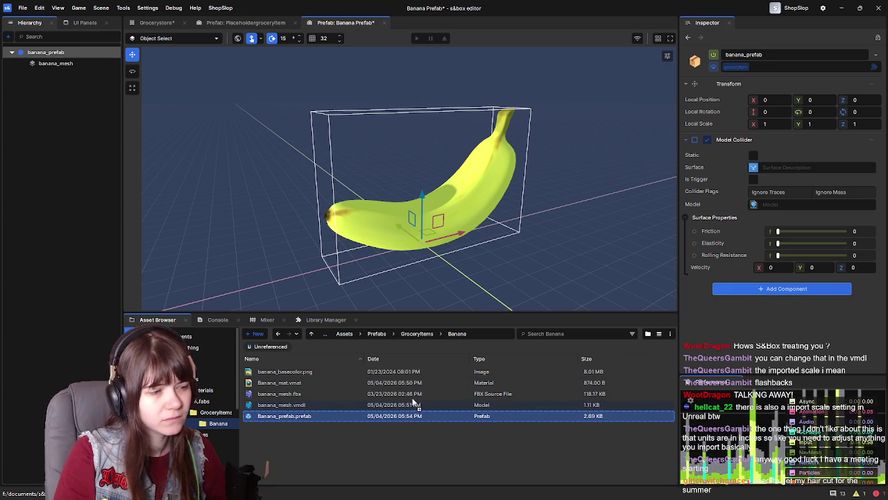
pyautogui.moveTo(783, 218); pyautogui.dragTo(781, 206)
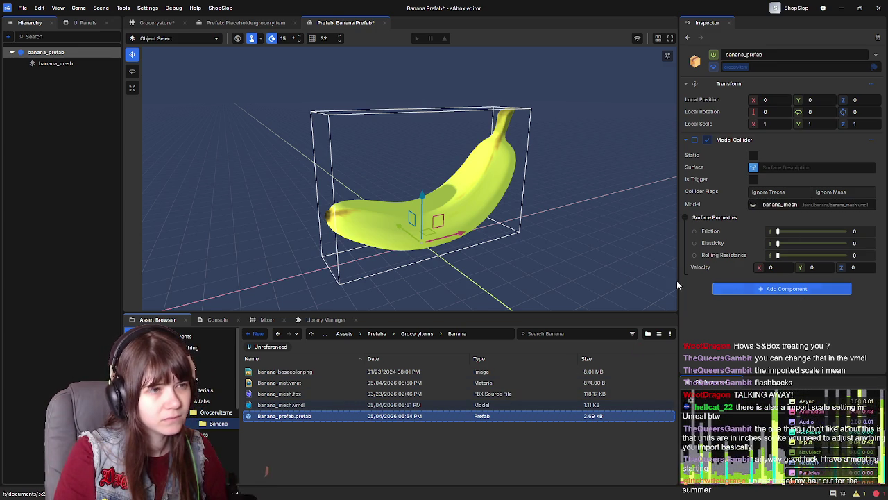
pyautogui.hotkey('ctrl', 's')
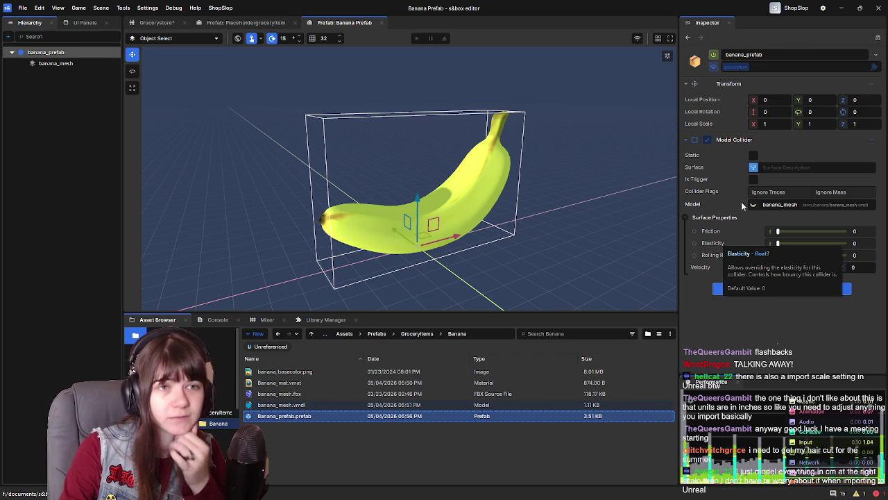
pyautogui.click(754, 179)
# Add an On Collider Enter graph to the banana and select the placeholder item's graph nodes
pyautogui.click(770, 295)
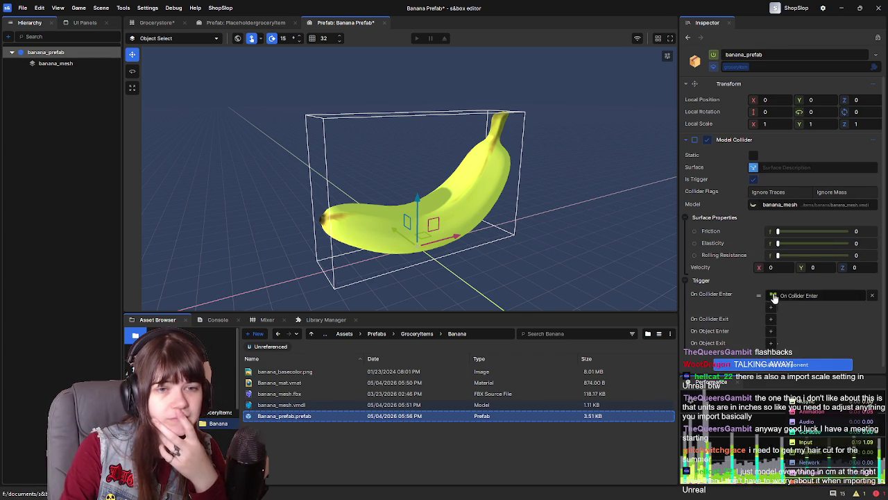
pyautogui.click(446, 162)
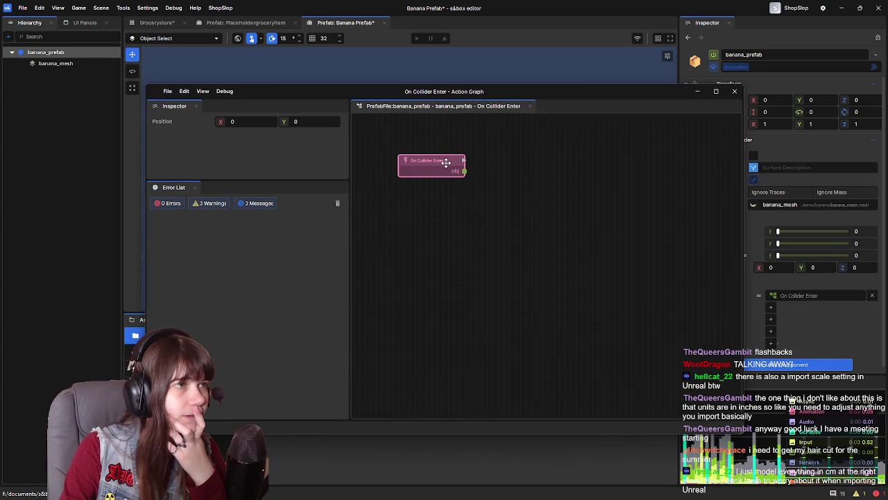
pyautogui.click(245, 22)
pyautogui.click(827, 322)
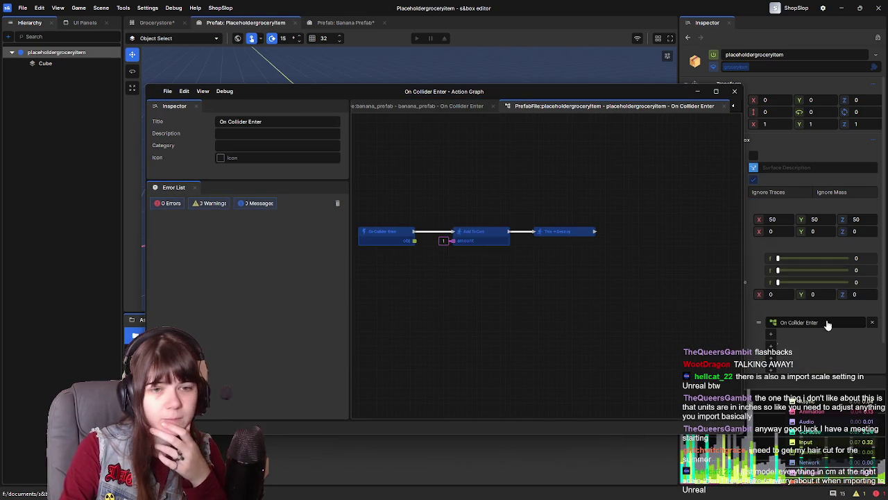
pyautogui.moveTo(446, 238); pyautogui.dragTo(548, 269)
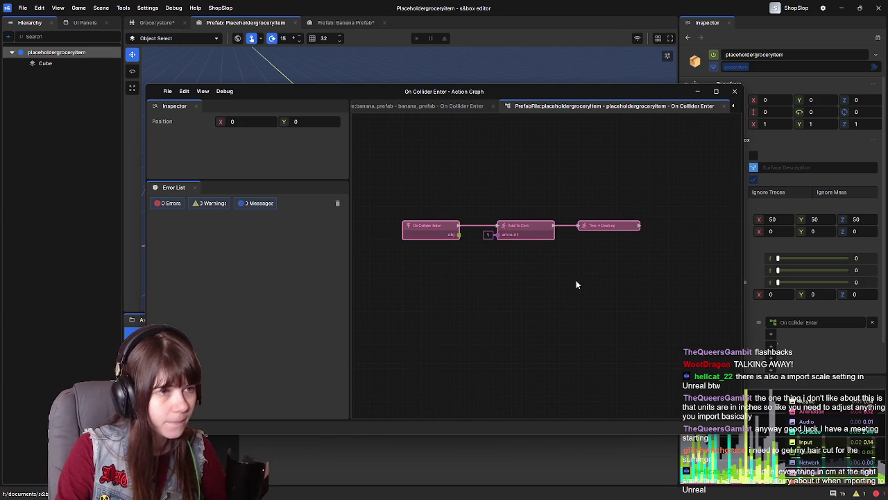
pyautogui.moveTo(434, 173); pyautogui.dragTo(638, 251)
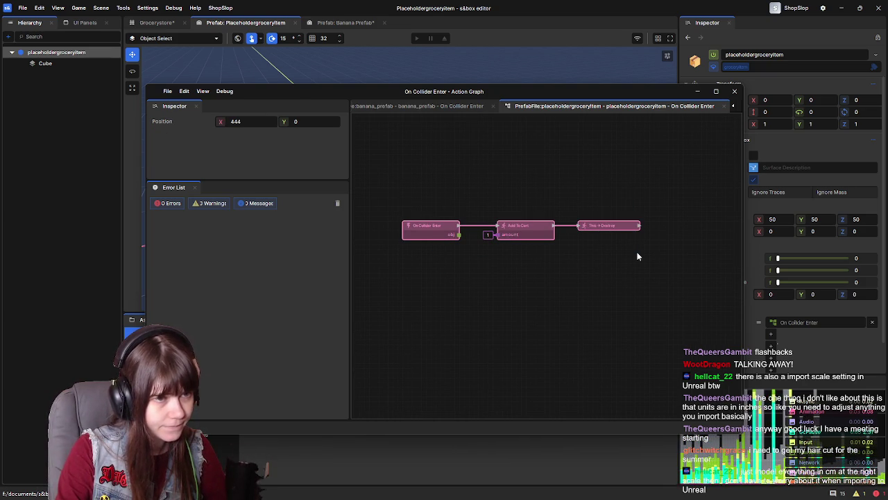
# Paste Add To Cart and Destroy into the banana's graph, delete the duplicate node, and save
pyautogui.click(435, 106)
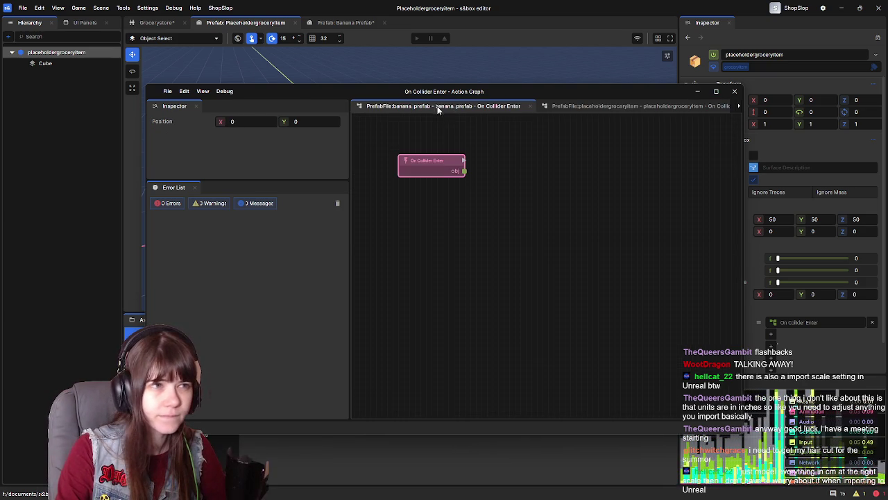
pyautogui.click(430, 163)
pyautogui.hotkey('ctrl', 'v')
pyautogui.moveTo(442, 238)
pyautogui.mouseDown()
pyautogui.moveTo(433, 177)
pyautogui.moveTo(650, 220)
pyautogui.mouseUp()
pyautogui.click(444, 158)
pyautogui.press('Delete')
pyautogui.moveTo(435, 192); pyautogui.dragTo(435, 159)
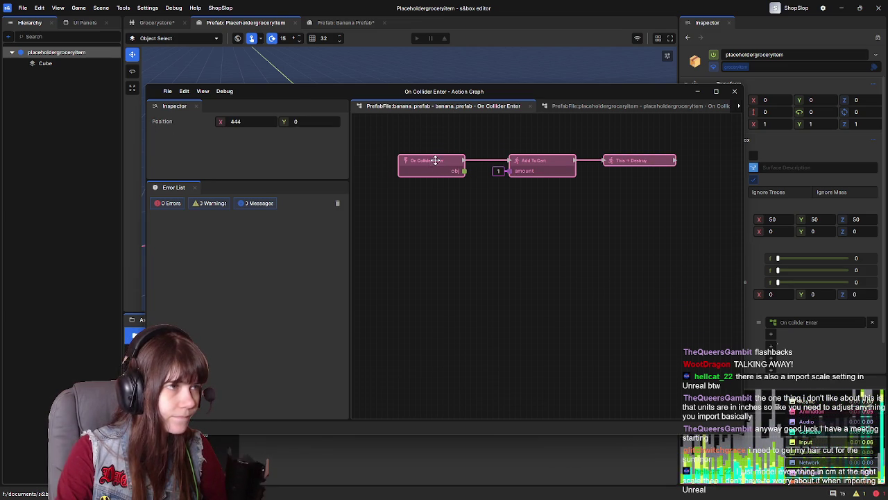
pyautogui.click(533, 236)
pyautogui.hotkey('ctrl', 's')
pyautogui.click(735, 91)
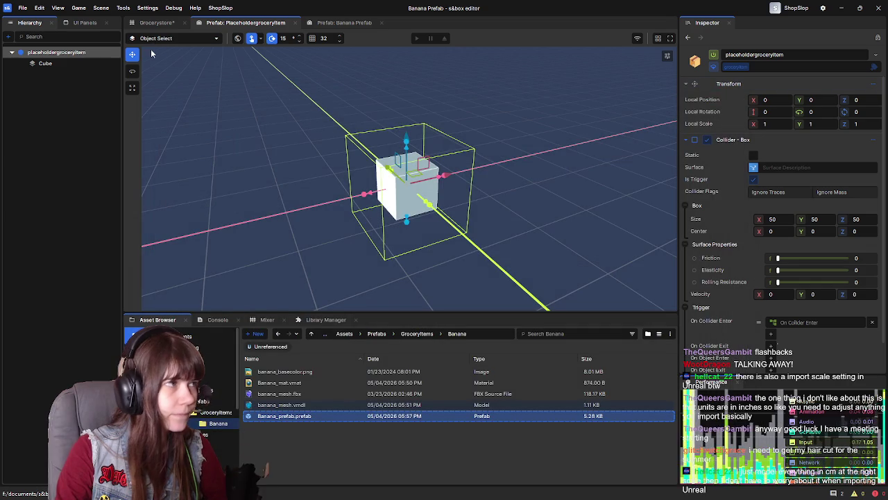
# Save the Grocerystore scene and select the banana_mesh model asset in the Asset Browser
pyautogui.click(63, 63)
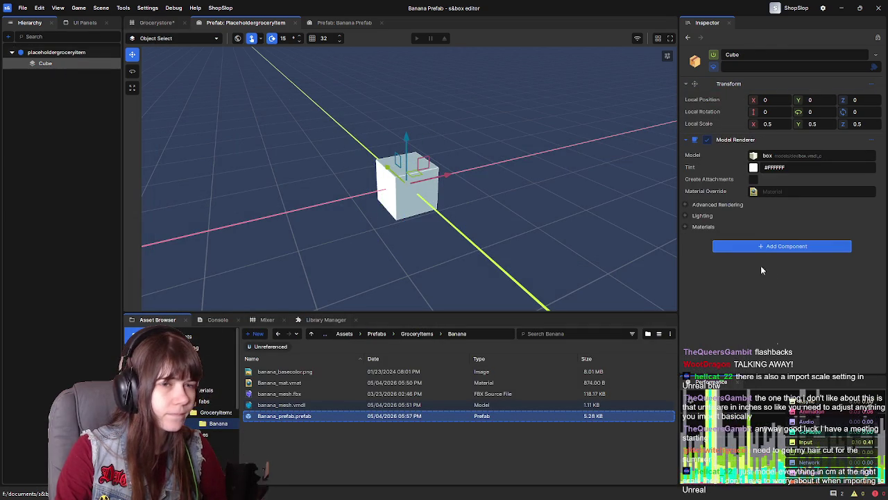
pyautogui.click(60, 58)
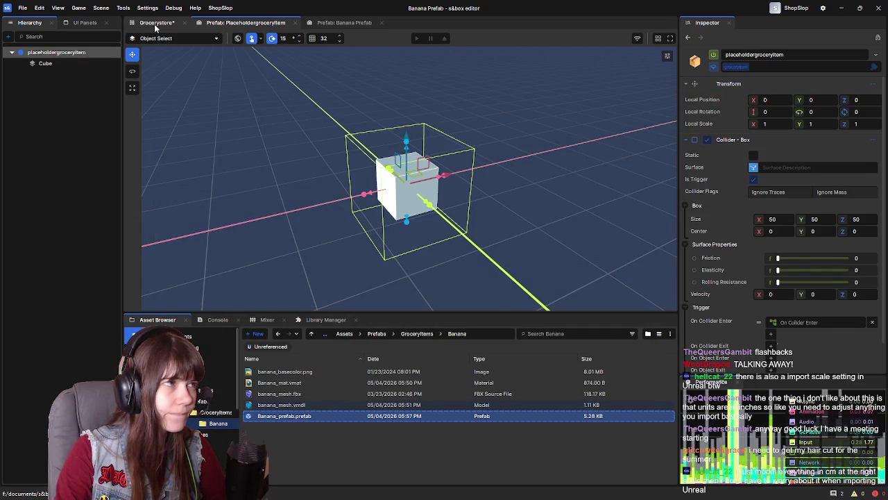
pyautogui.click(156, 22)
pyautogui.hotkey('ctrl', 's')
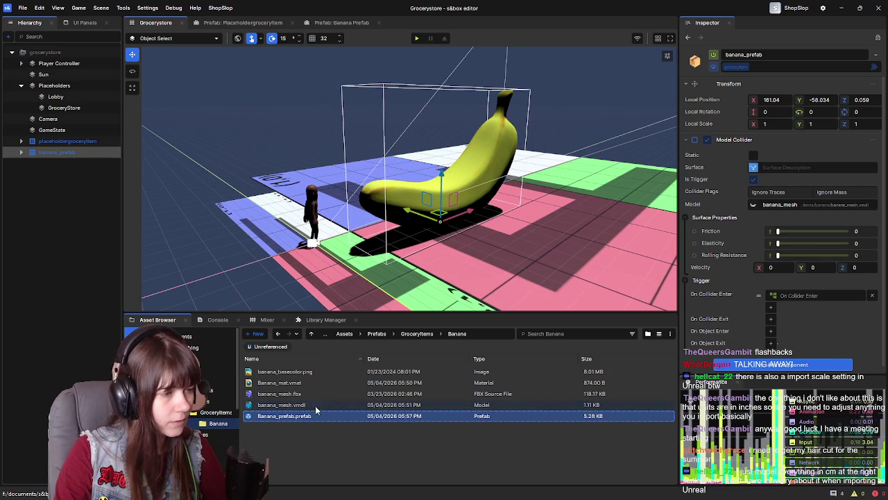
pyautogui.click(380, 405)
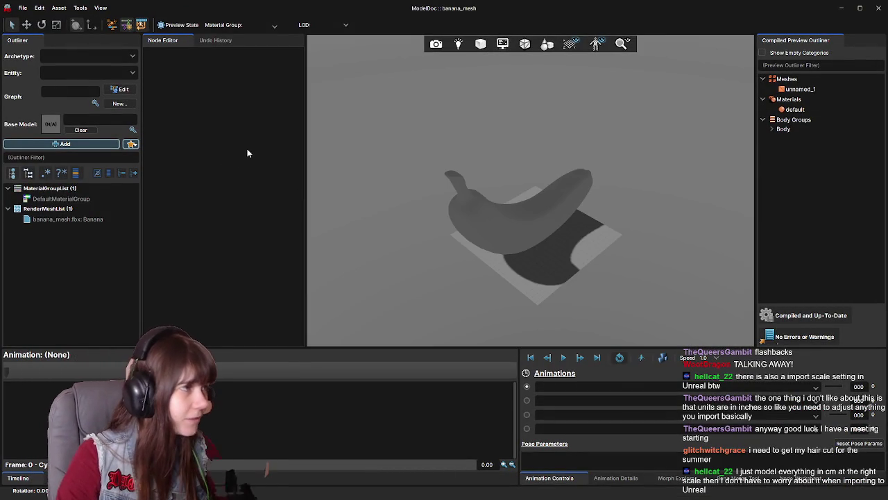
# Select the banana_mesh.fbx render mesh in the Outliner to reach its import settings
pyautogui.moveTo(654, 209); pyautogui.dragTo(659, 200)
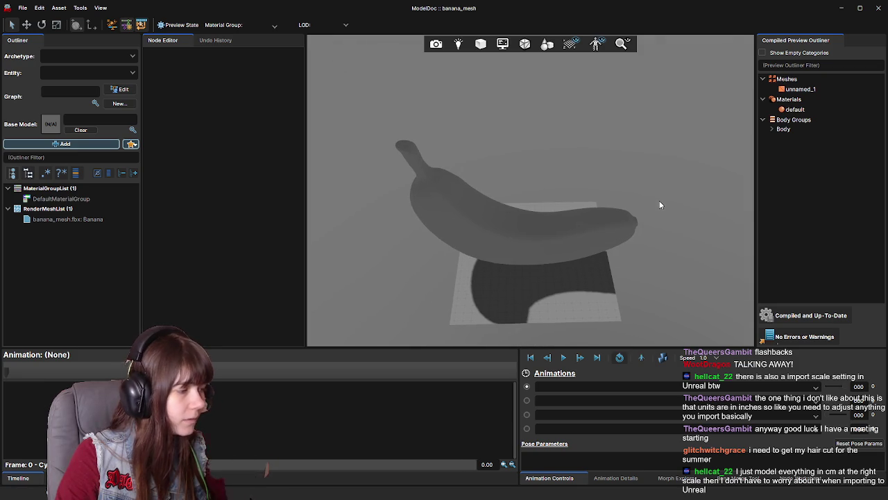
pyautogui.click(616, 478)
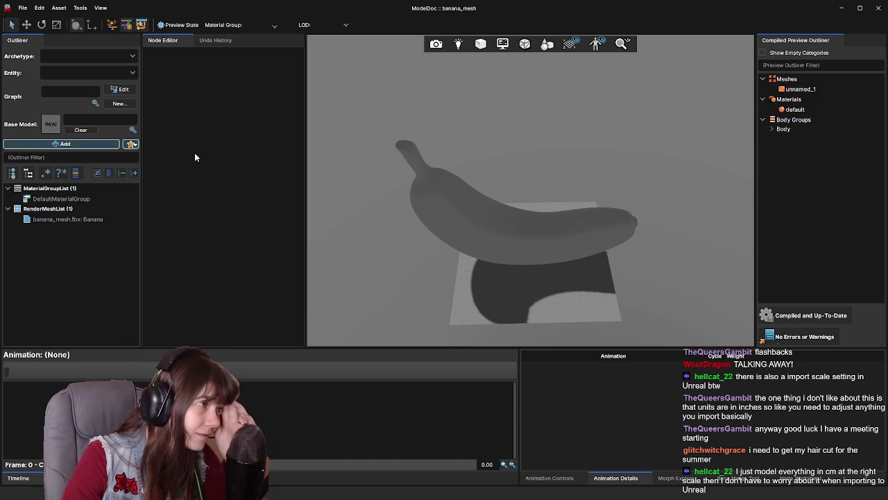
pyautogui.click(99, 220)
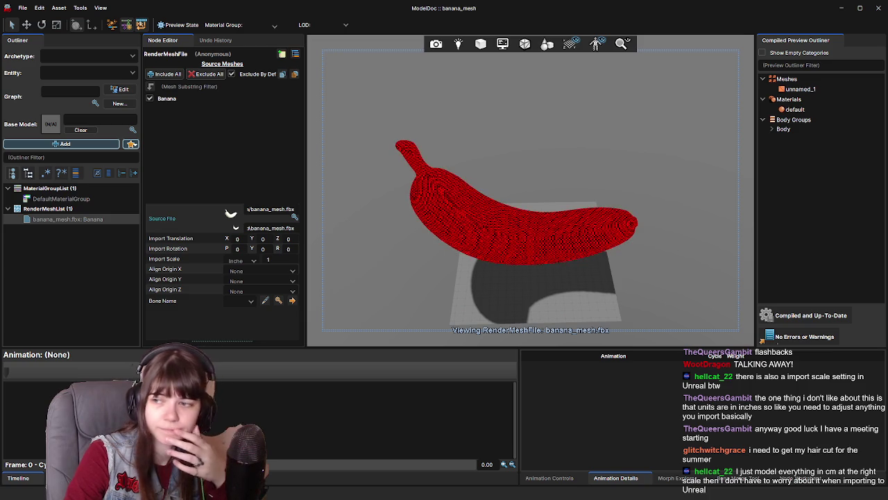
pyautogui.click(36, 263)
pyautogui.click(41, 200)
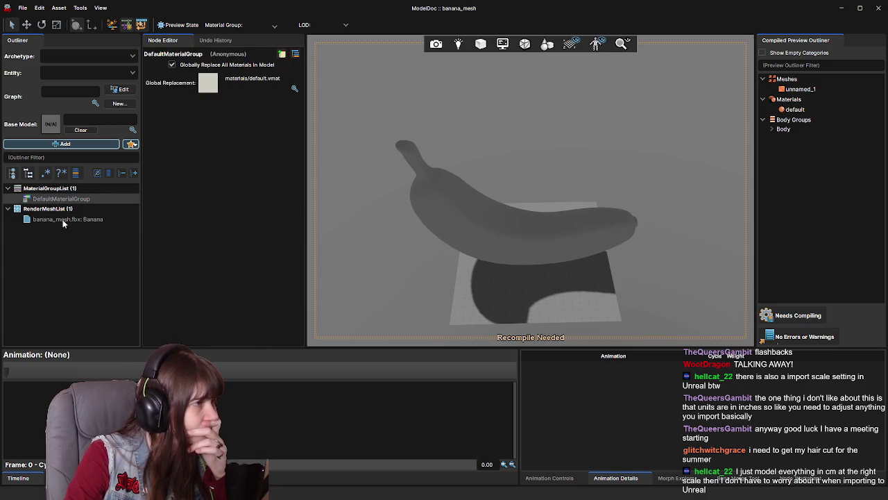
pyautogui.click(61, 218)
pyautogui.click(64, 215)
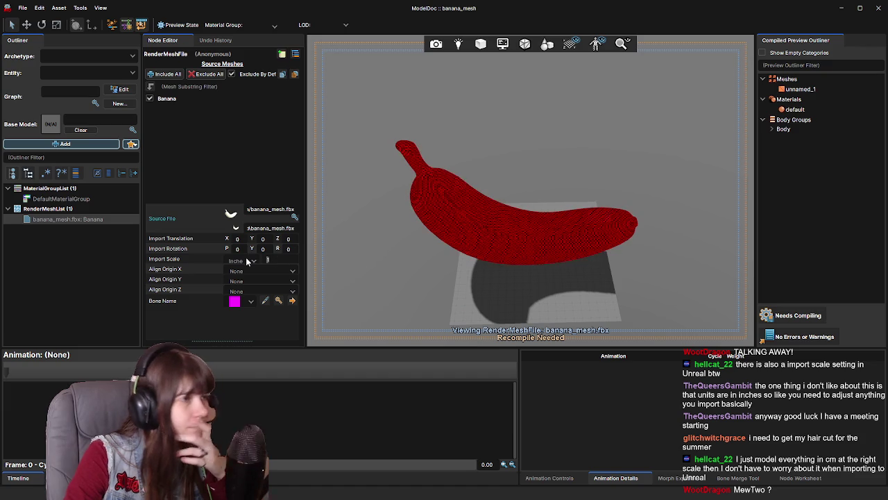
# Change the import scale to a custom 0.5 and move ModelDoc aside to see the scene
pyautogui.press('BackSpace')
pyautogui.write('5')
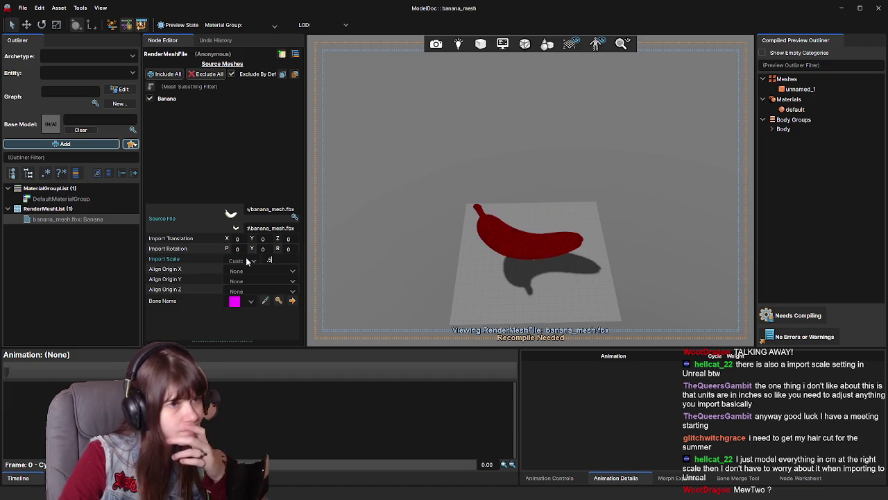
pyautogui.moveTo(444, 8)
pyautogui.mouseDown()
pyautogui.moveTo(615, 143)
pyautogui.moveTo(792, 139)
pyautogui.mouseUp()
pyautogui.moveTo(887, 145)
pyautogui.mouseDown()
pyautogui.moveTo(887, 111)
pyautogui.moveTo(519, 71)
pyautogui.mouseUp()
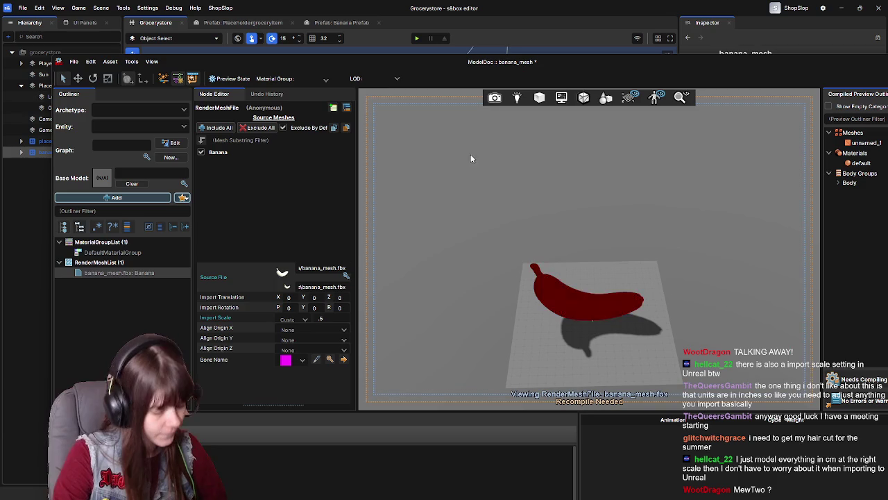
# Reposition ModelDoc to compare the banana preview with the placed banana in the scene
pyautogui.moveTo(601, 62)
pyautogui.mouseDown()
pyautogui.moveTo(582, 342)
pyautogui.moveTo(552, 64)
pyautogui.moveTo(525, 55)
pyautogui.mouseUp()
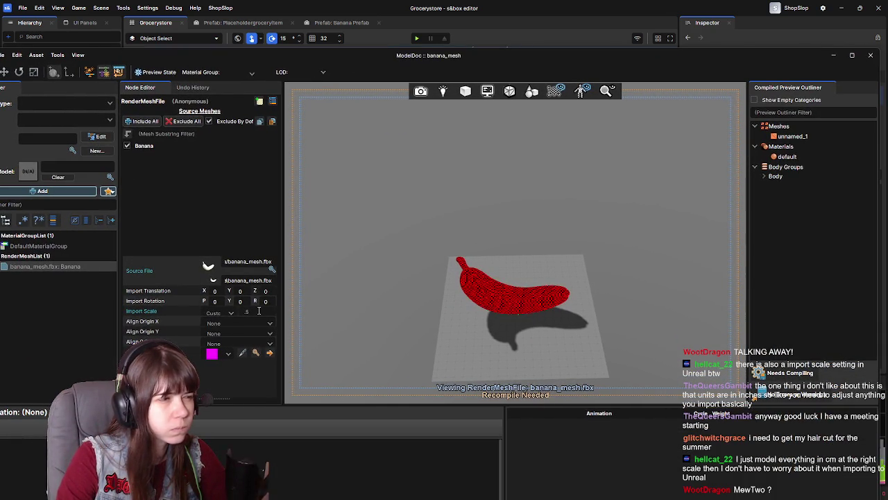
pyautogui.moveTo(452, 63)
pyautogui.mouseDown()
pyautogui.moveTo(455, 261)
pyautogui.moveTo(457, 211)
pyautogui.moveTo(625, 285)
pyautogui.moveTo(624, 496)
pyautogui.moveTo(754, 132)
pyautogui.moveTo(643, 80)
pyautogui.moveTo(777, 81)
pyautogui.moveTo(885, 56)
pyautogui.mouseUp()
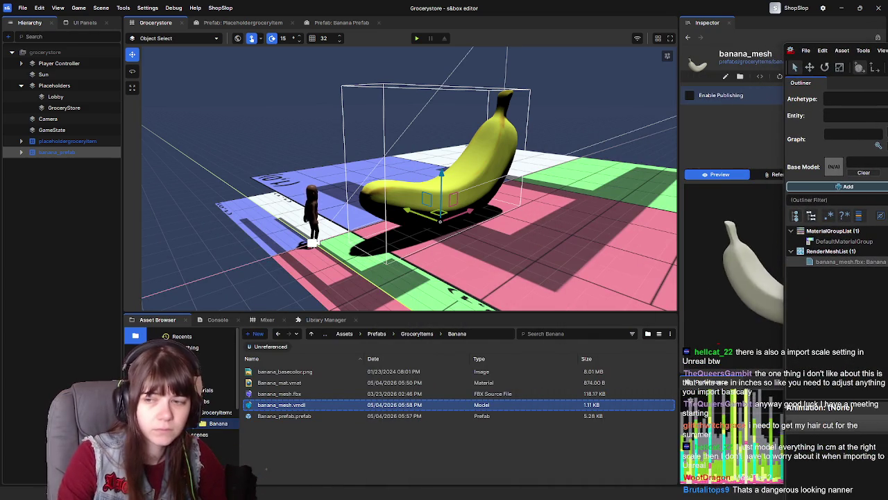
pyautogui.moveTo(885, 52)
pyautogui.mouseDown()
pyautogui.moveTo(452, 87)
pyautogui.moveTo(532, 48)
pyautogui.mouseUp()
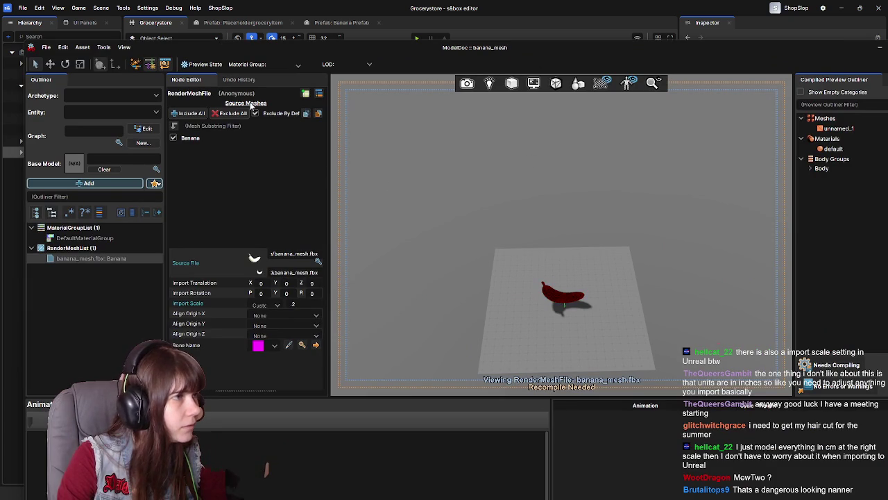
pyautogui.click(174, 138)
pyautogui.click(174, 137)
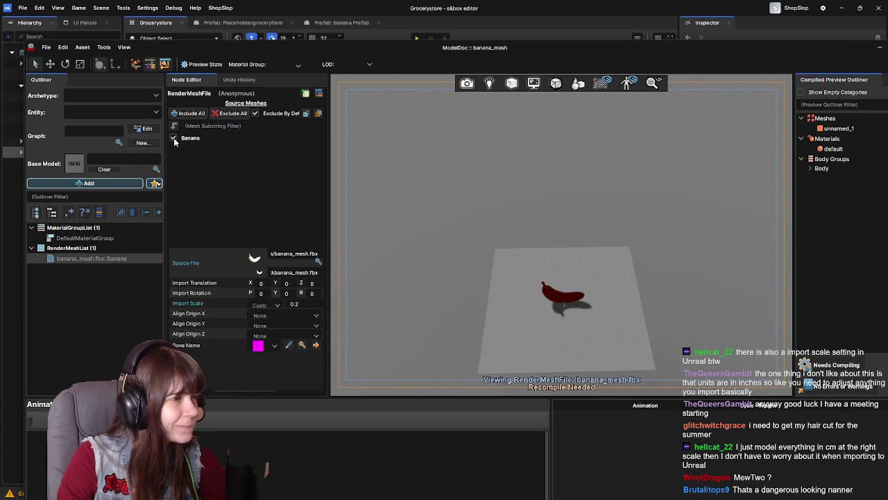
pyautogui.moveTo(669, 50); pyautogui.dragTo(532, 53)
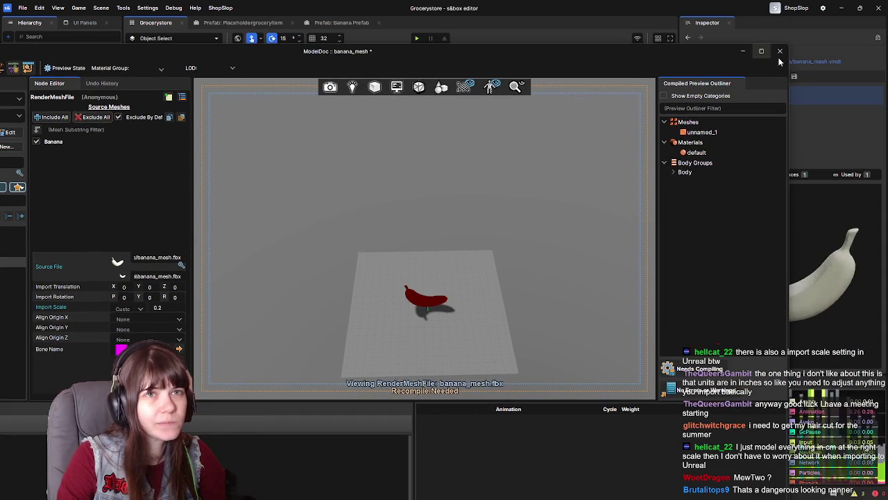
# Close ModelDoc, saving and compiling banana_mesh at scale 0.2, then reopen banana_mesh.vmdl
pyautogui.click(780, 51)
pyautogui.click(301, 321)
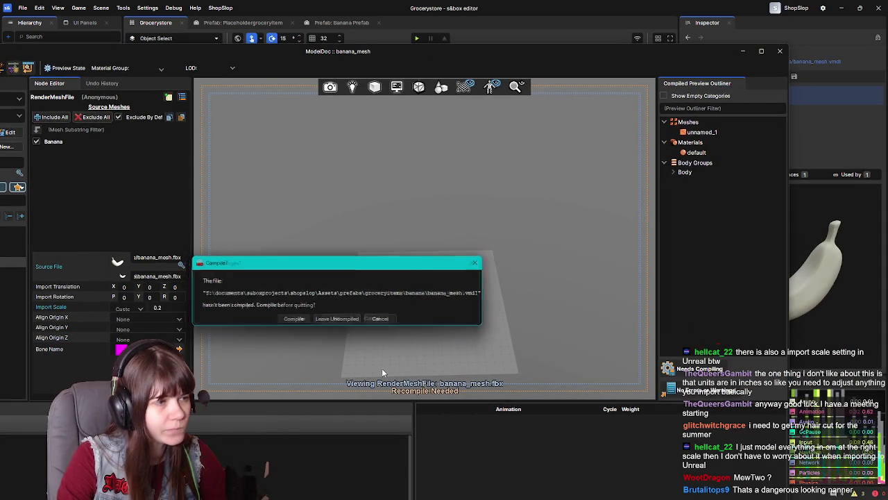
pyautogui.click(291, 317)
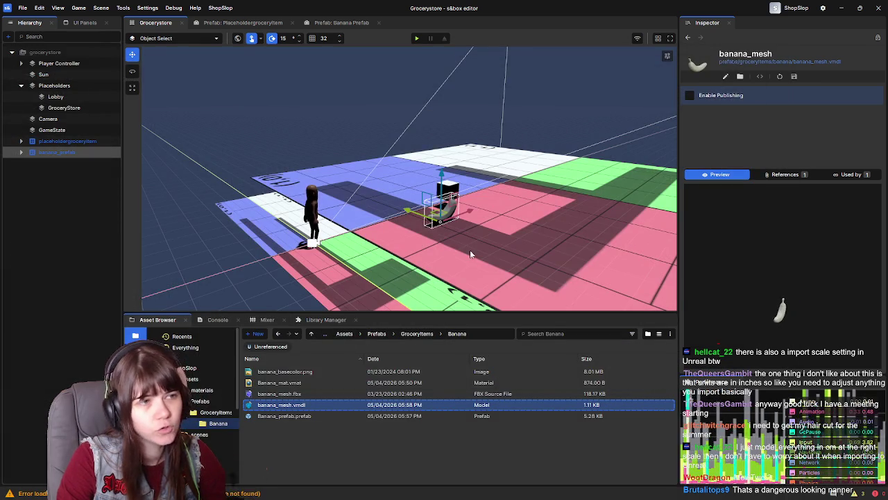
pyautogui.click(175, 233)
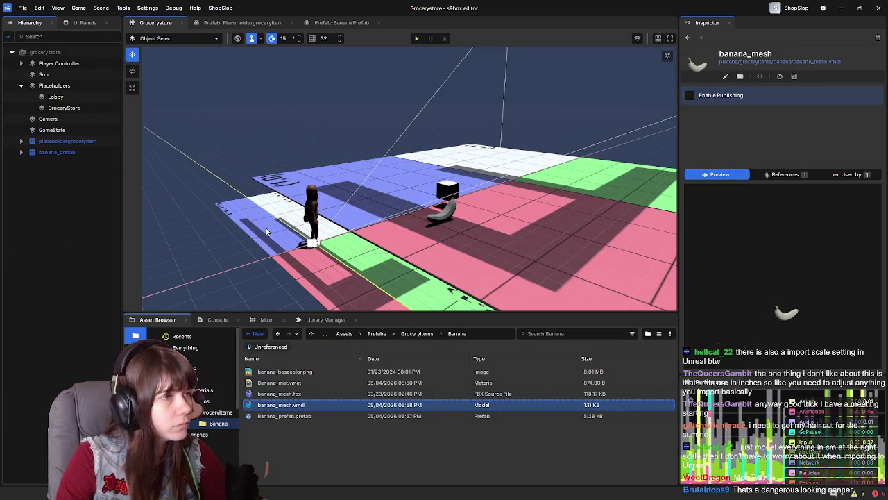
pyautogui.scroll(5, 478, 219)
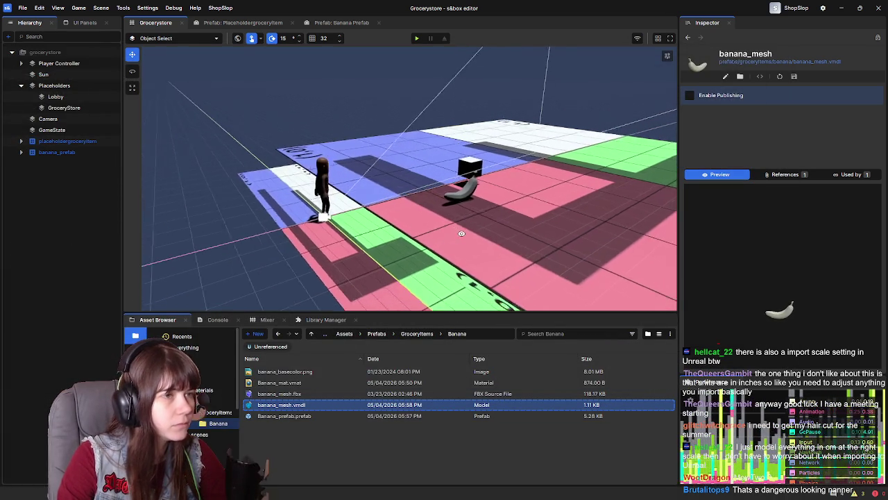
pyautogui.scroll(-5, 378, 236)
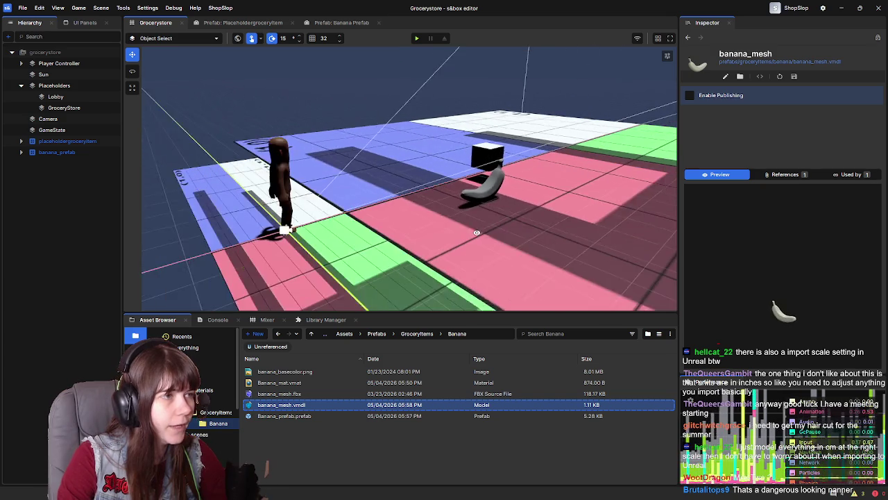
pyautogui.doubleClick(288, 405)
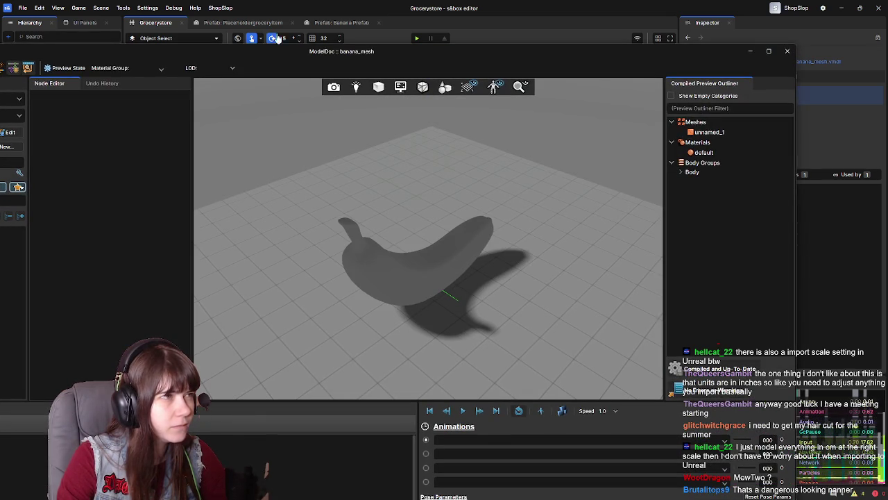
# Set banana_mesh's import scale to 0.05, compile it while closing, and start a play test
pyautogui.doubleClick(306, 59)
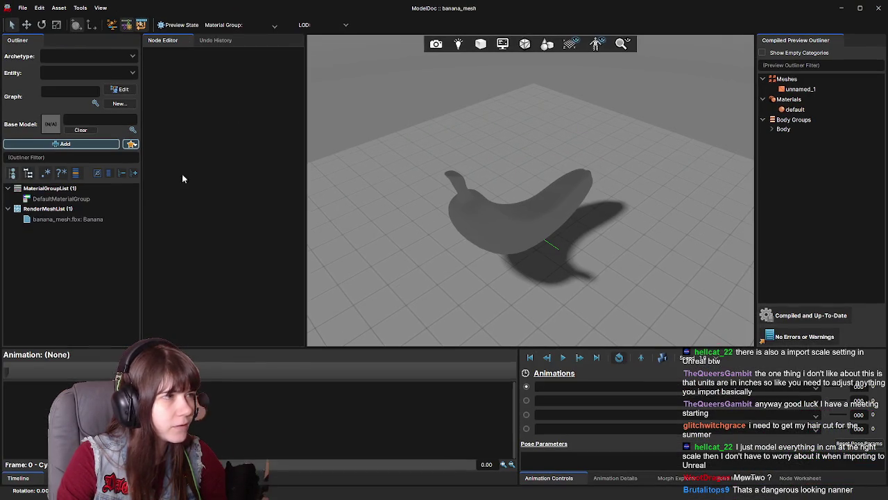
pyautogui.click(80, 218)
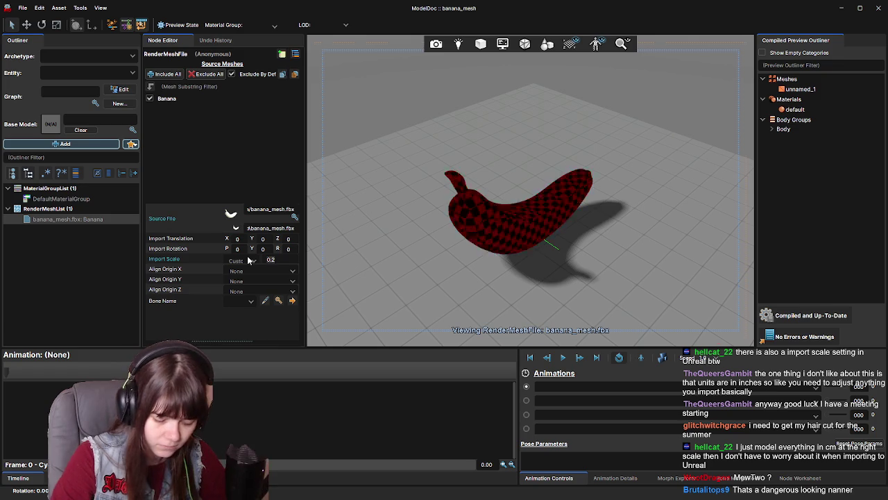
pyautogui.press('BackSpace')
pyautogui.write('05')
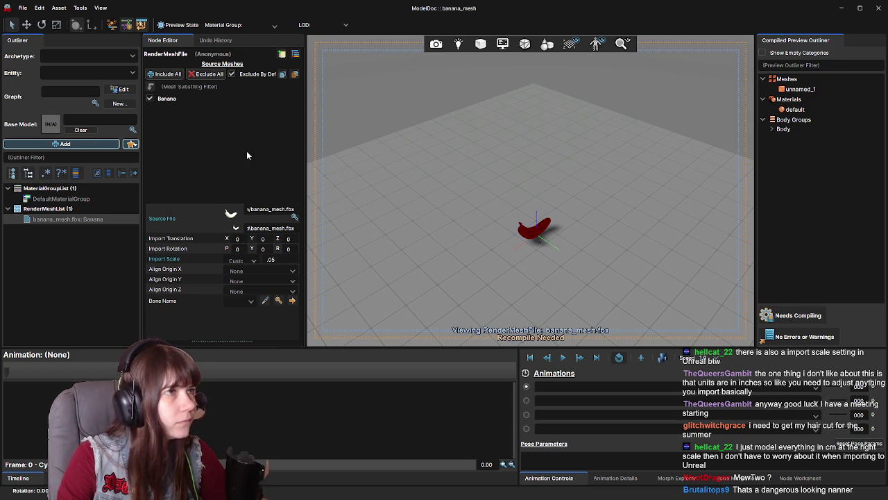
pyautogui.click(879, 8)
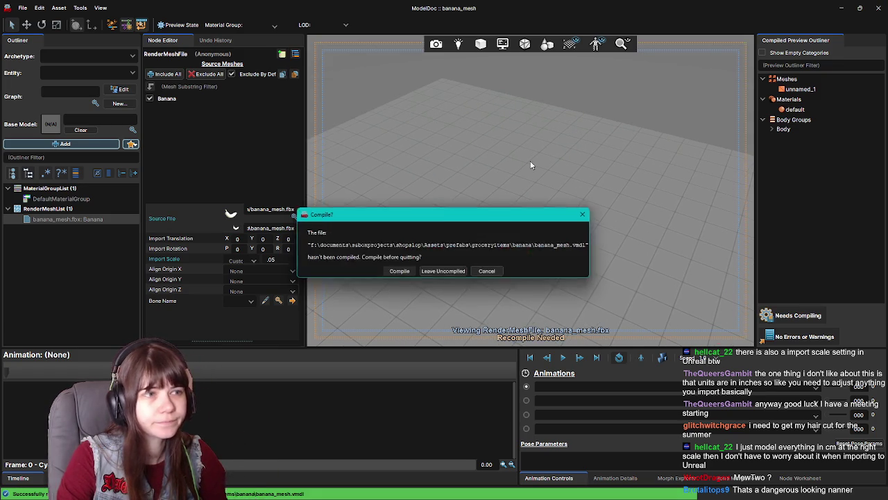
pyautogui.click(409, 272)
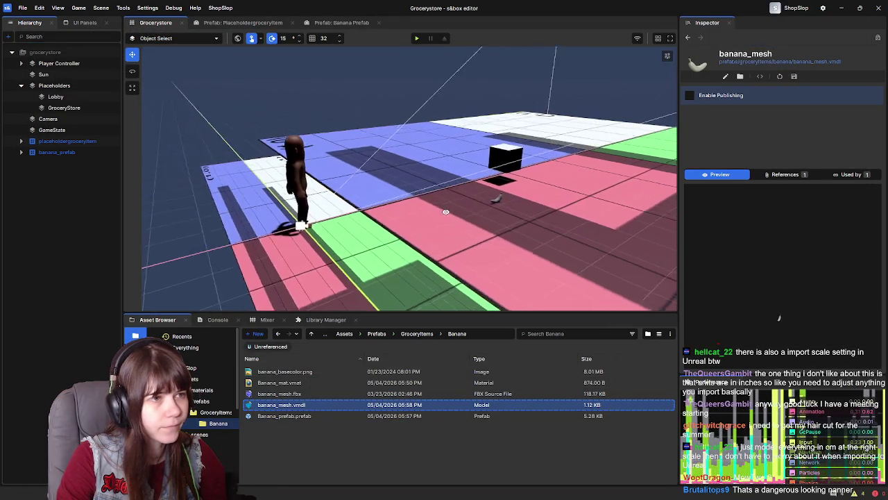
pyautogui.click(416, 38)
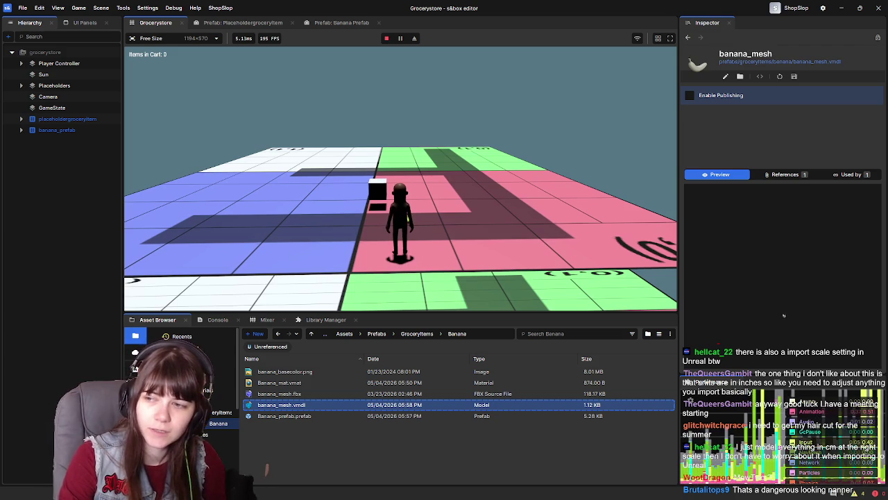
# Leave the play test from the pause menu and select the smaller banana in the scene
pyautogui.press('Escape')
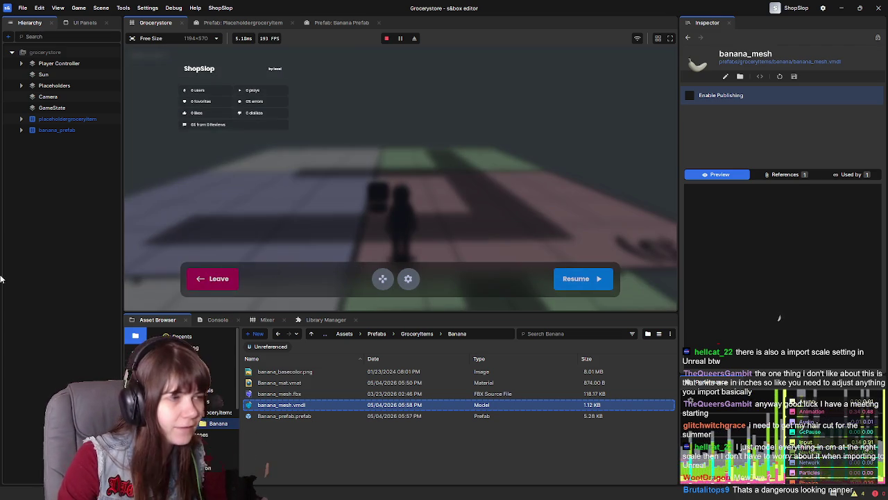
pyautogui.click(218, 277)
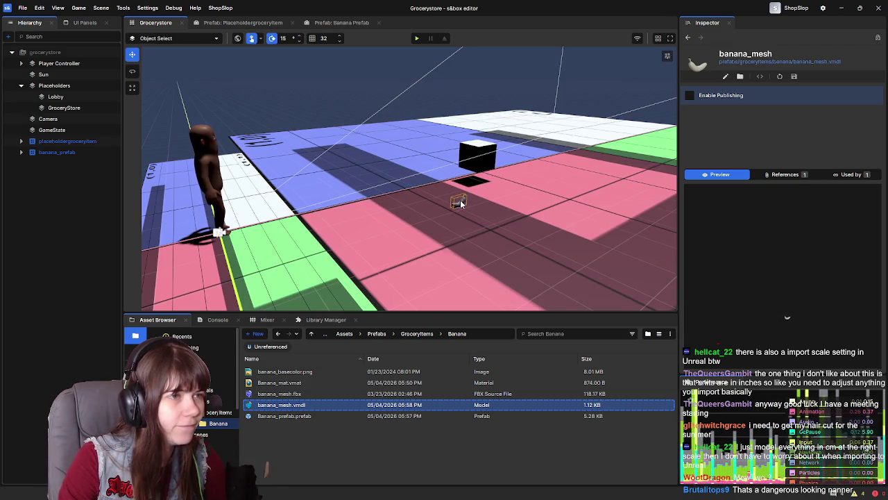
pyautogui.click(460, 203)
# Inspect the Banana_prefab and banana_mesh assets in the Asset Browser
pyautogui.scroll(-1, 721, 231)
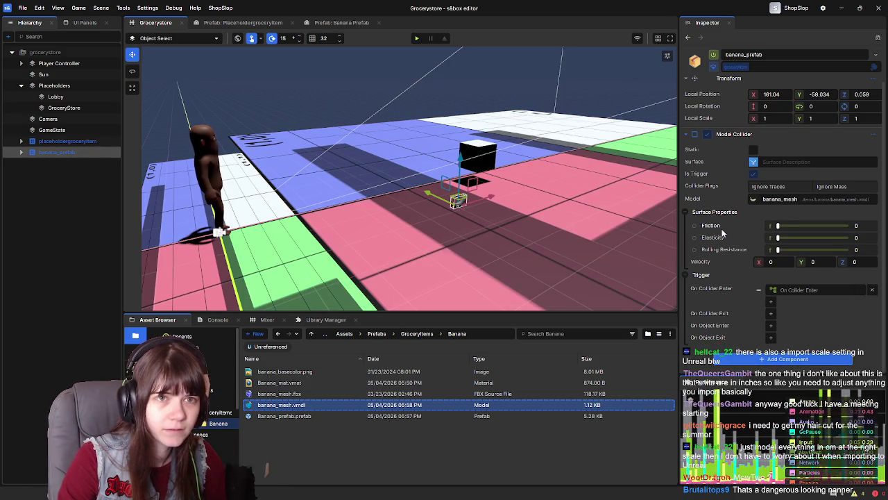
pyautogui.click(68, 200)
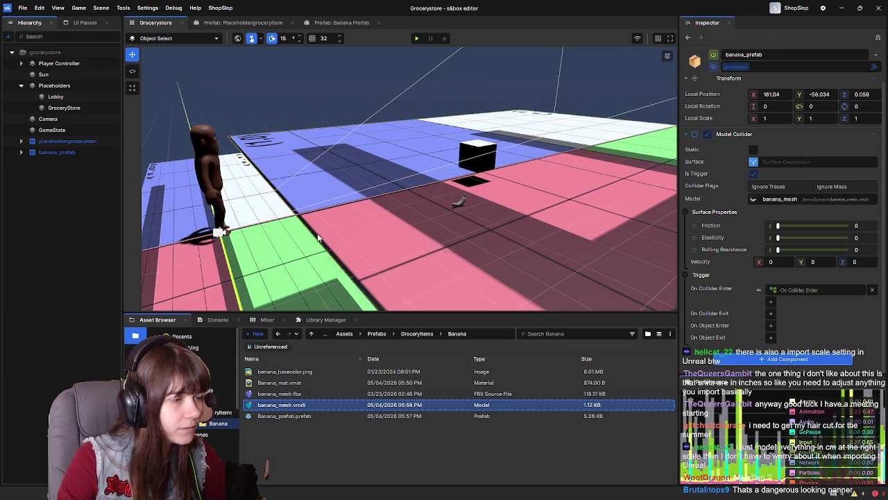
pyautogui.click(312, 416)
pyautogui.click(317, 405)
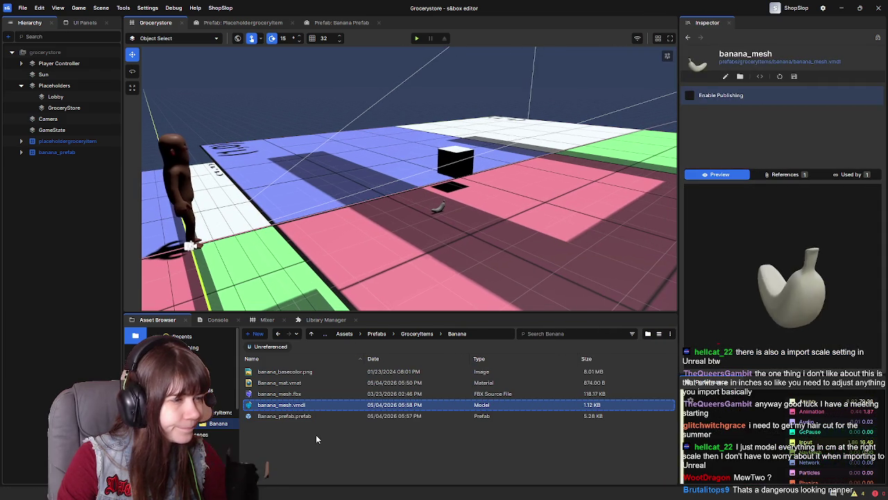
pyautogui.rightClick(315, 434)
# Create a new folder named Models in the Banana asset folder
pyautogui.click(345, 454)
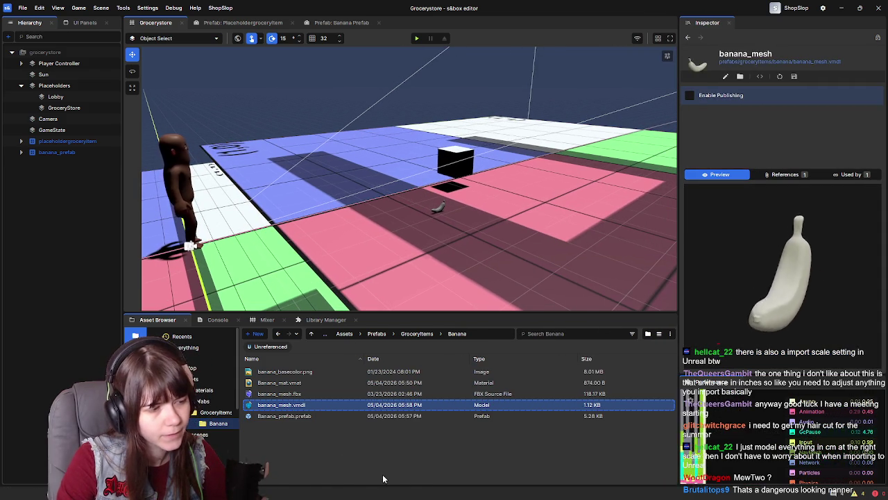
pyautogui.rightClick(353, 456)
pyautogui.moveTo(380, 461)
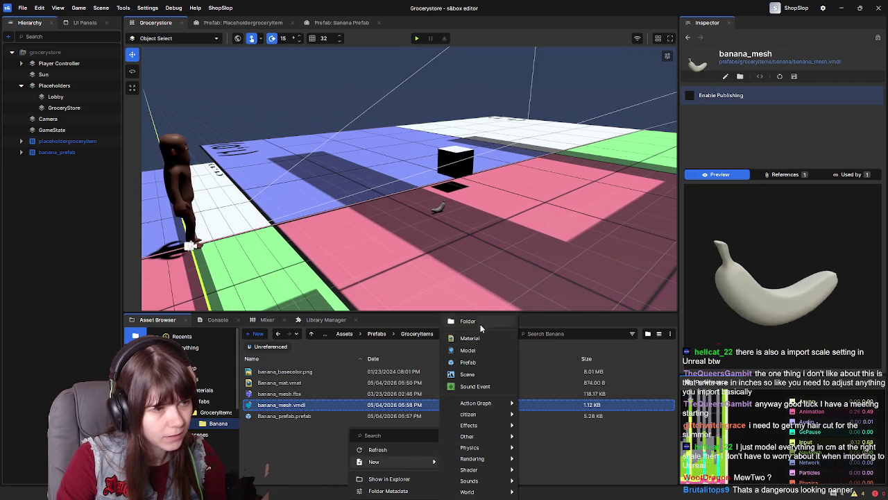
pyautogui.click(479, 321)
pyautogui.write('eshes')
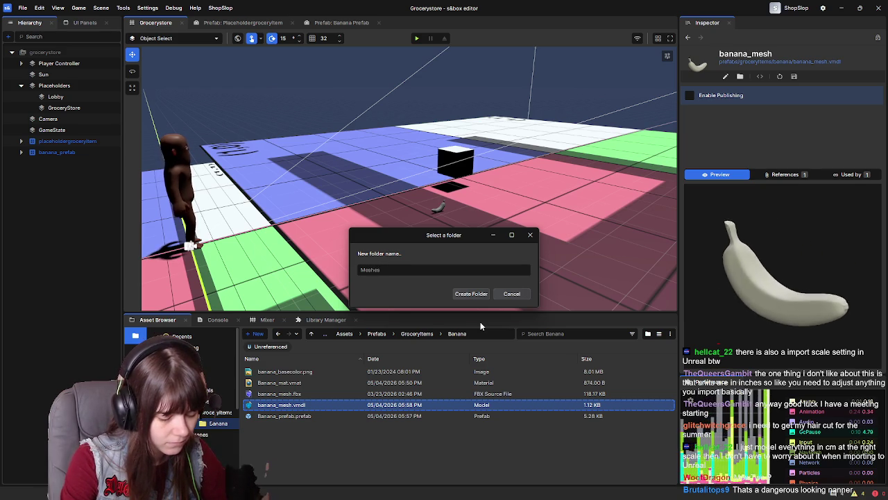
pyautogui.press('BackSpace')
pyautogui.press('BackSpace')
pyautogui.press('BackSpace')
pyautogui.press('BackSpace')
pyautogui.press('BackSpace')
pyautogui.write('odels')
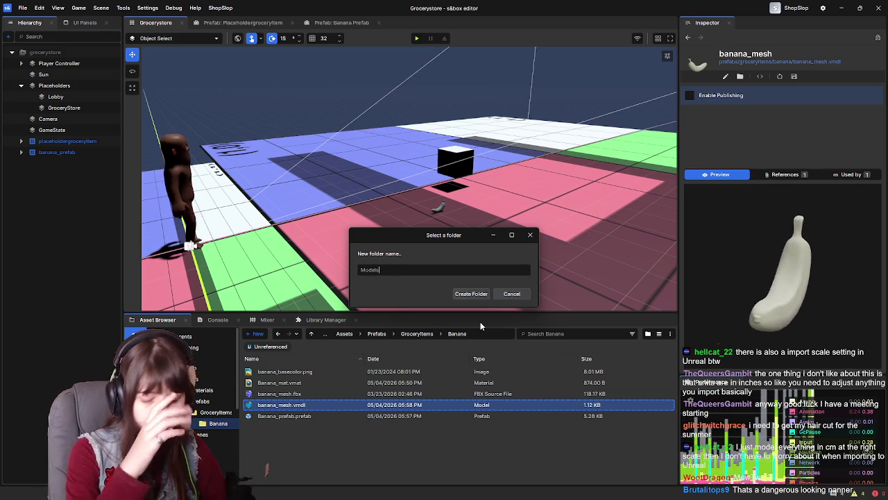
pyautogui.click(476, 295)
# Move banana_basecolor.png through banana_mesh.vmdl, all four banana assets, into Models
pyautogui.click(288, 382)
pyautogui.keyDown('shift'); pyautogui.click(306, 417); pyautogui.keyUp('shift')
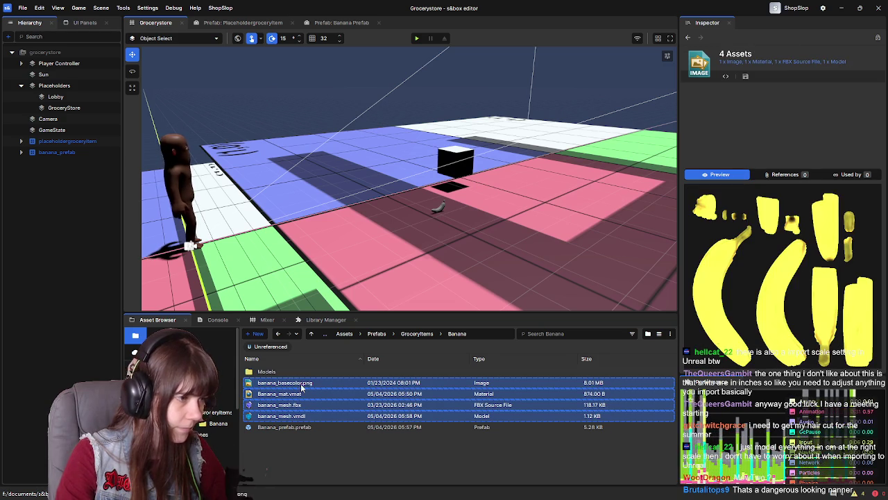
pyautogui.moveTo(292, 368); pyautogui.dragTo(292, 370)
pyautogui.click(283, 361)
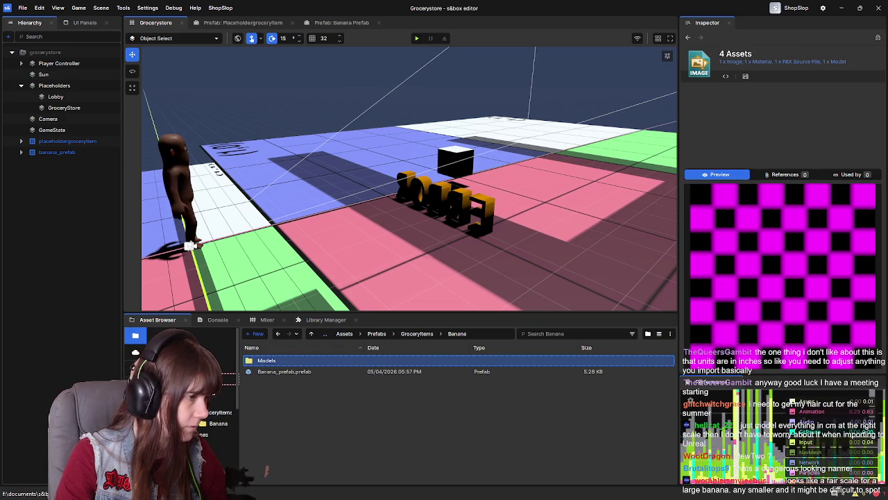
# Check the Models folder, then browse back to Prefabs/GroceryItems/Banana
pyautogui.click(229, 379)
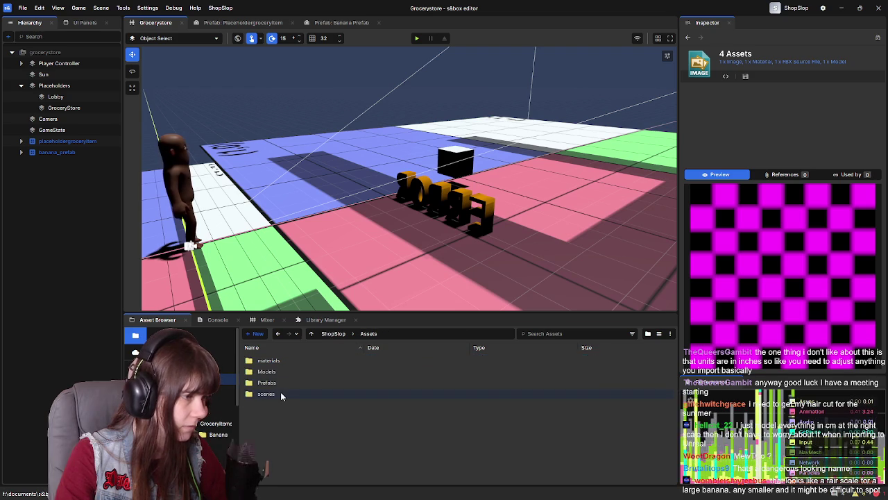
pyautogui.doubleClick(279, 371)
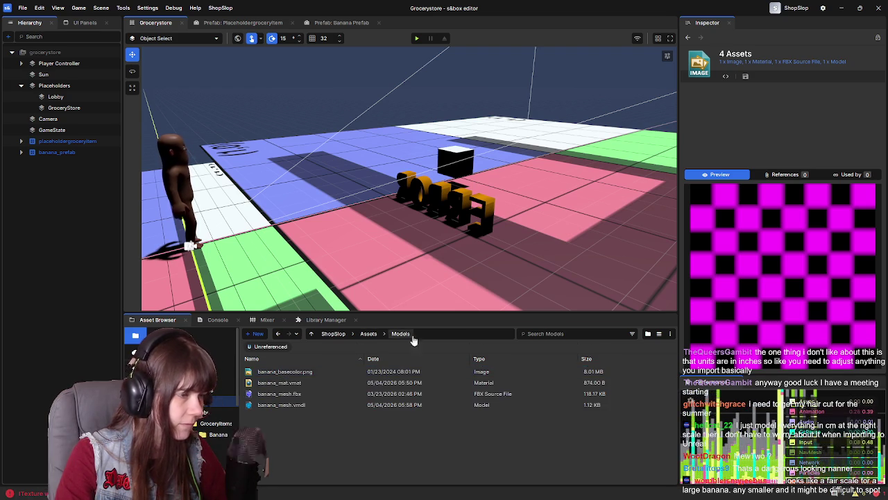
pyautogui.click(370, 334)
pyautogui.doubleClick(281, 383)
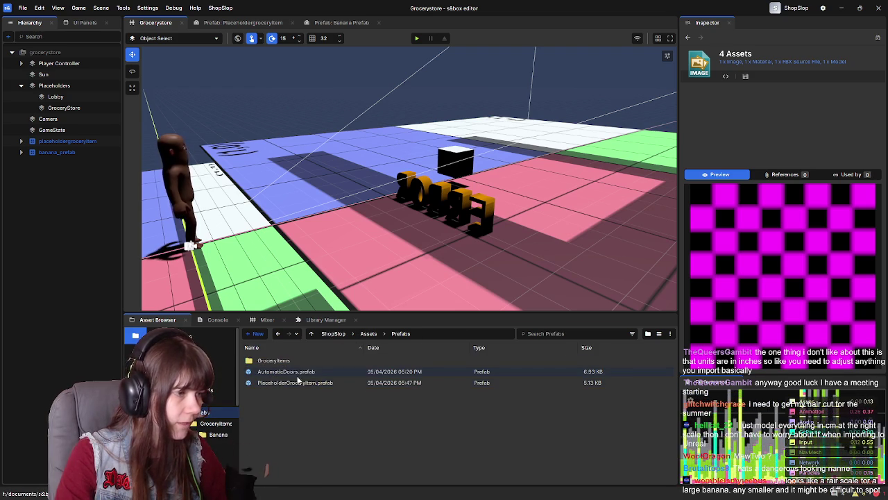
pyautogui.doubleClick(297, 360)
pyautogui.click(286, 359)
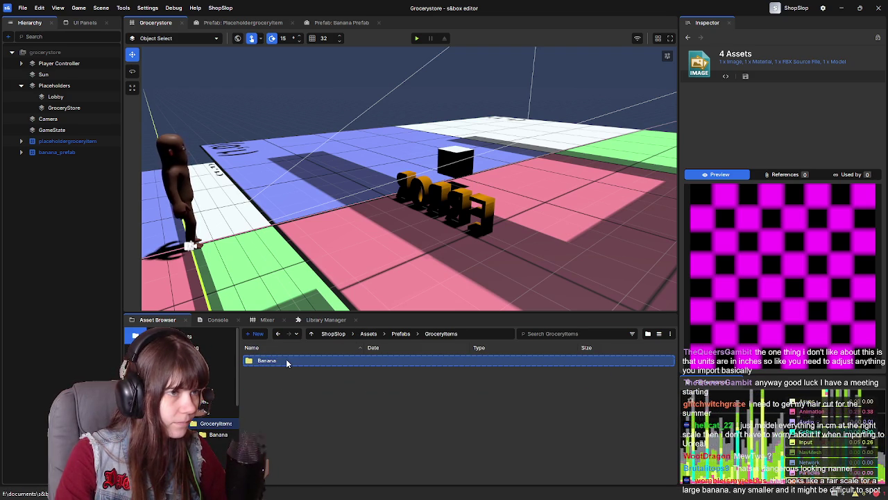
# Reassign the banana object's model to Models/banana_mesh.vmdl and save the Grocerystore scene
pyautogui.click(491, 219)
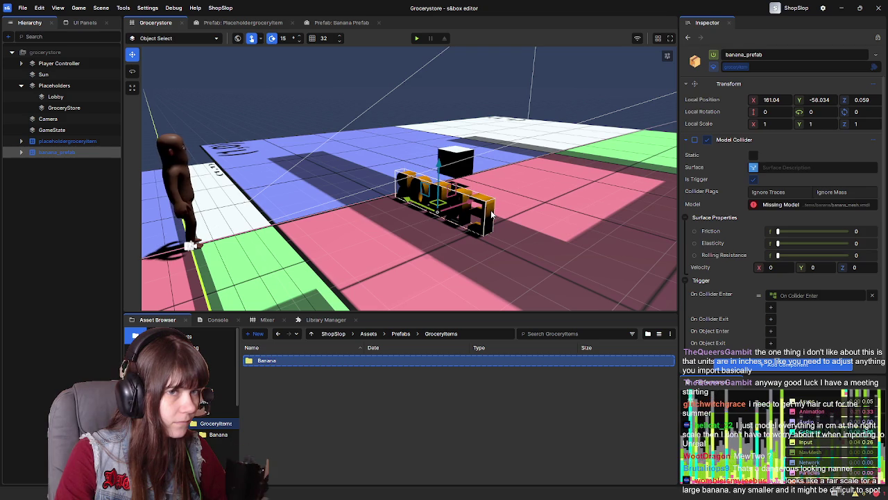
pyautogui.click(763, 204)
pyautogui.doubleClick(263, 140)
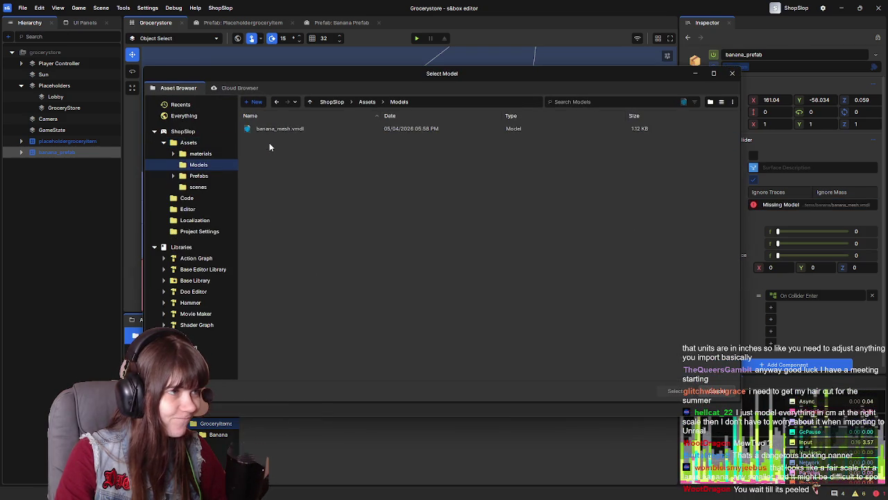
pyautogui.click(274, 129)
pyautogui.doubleClick(274, 129)
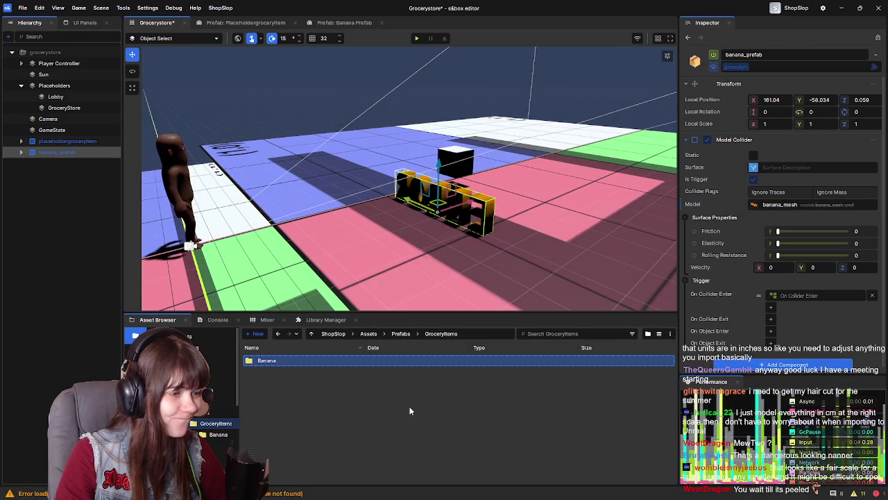
pyautogui.hotkey('ctrl', 's')
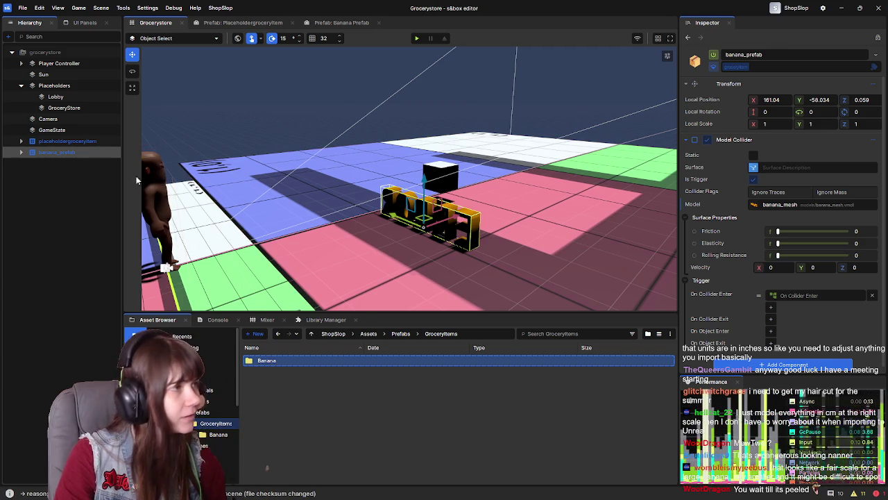
# Run a quick play test of the Grocerystore scene and leave it
pyautogui.click(117, 161)
pyautogui.click(417, 38)
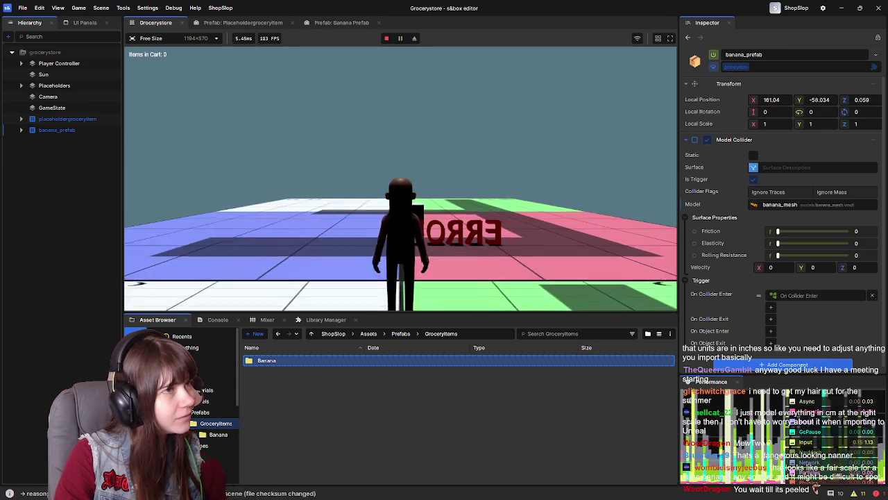
pyautogui.press('Escape')
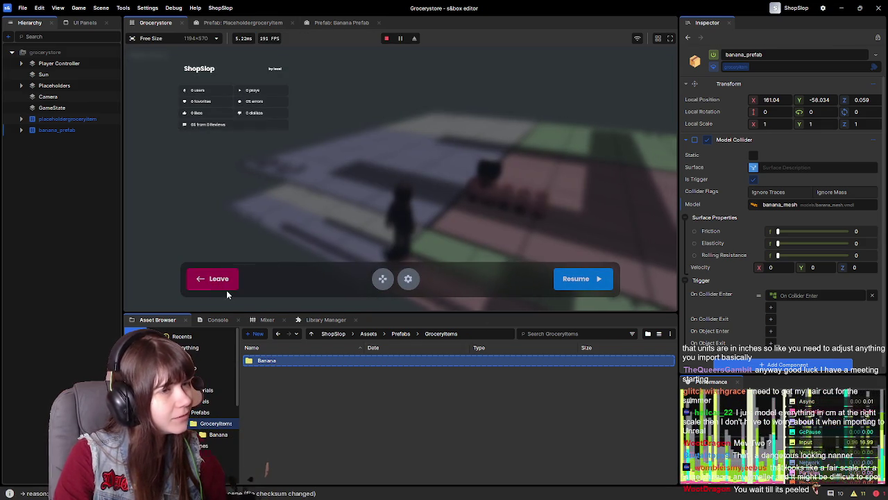
pyautogui.click(221, 280)
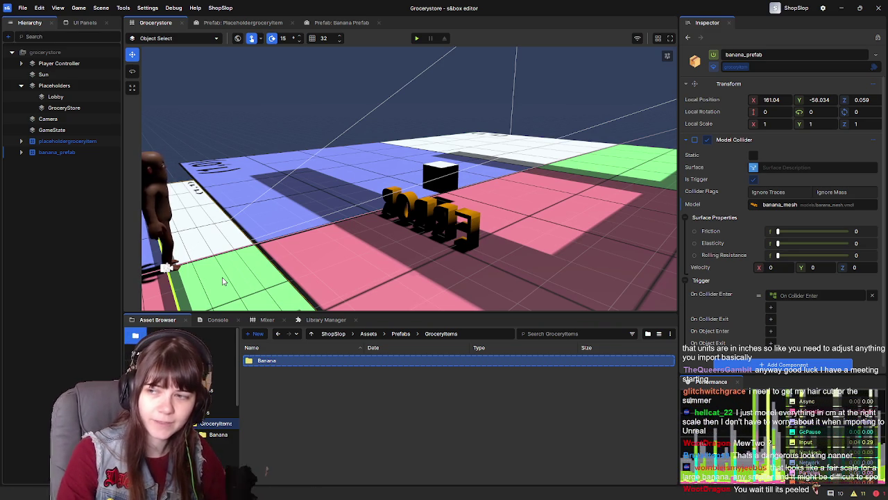
# Orbit to the ERROR model and choose an option from its context menu
pyautogui.moveTo(494, 237); pyautogui.dragTo(402, 224)
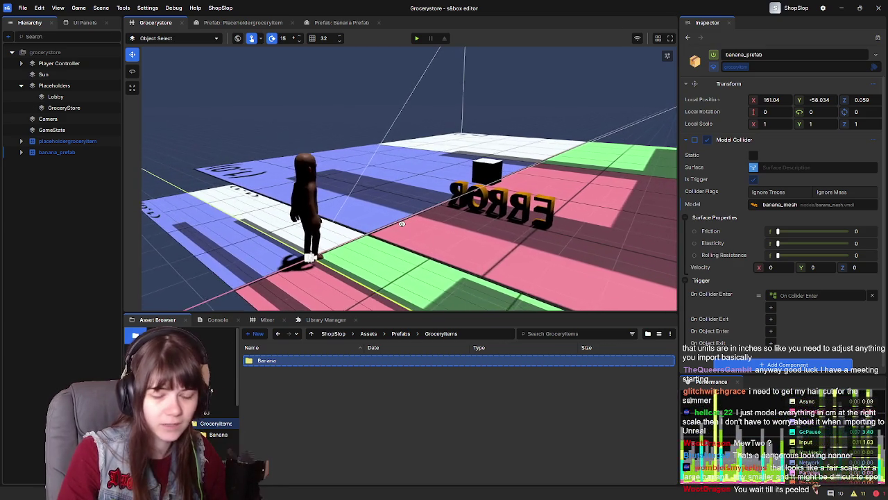
pyautogui.rightClick(402, 223)
pyautogui.click(336, 417)
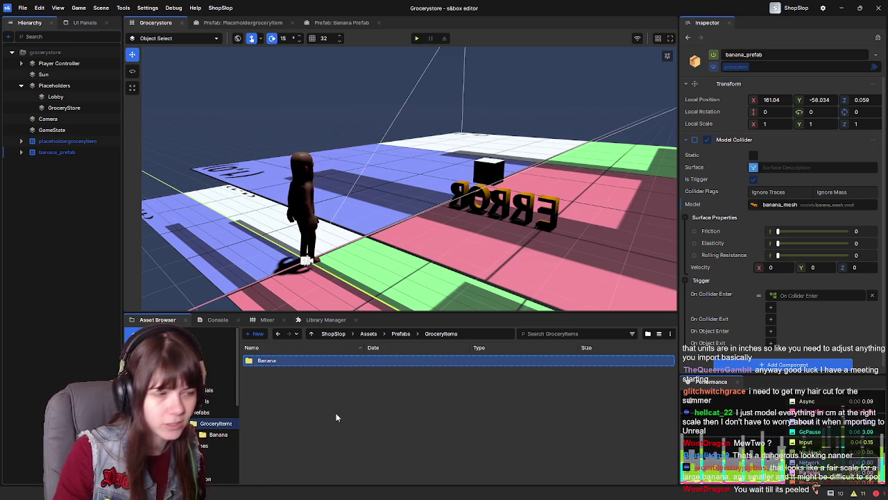
# Confirm banana_mesh as the collider model and as the child banana_mesh's renderer model
pyautogui.click(778, 210)
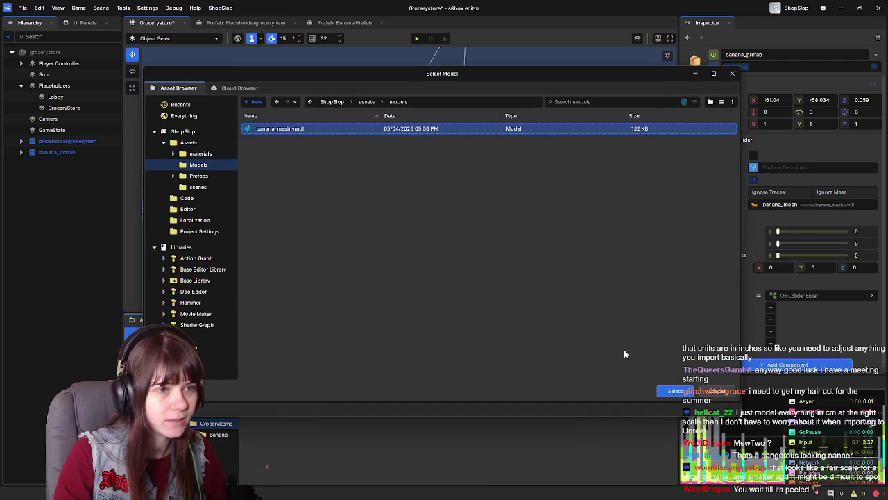
pyautogui.click(669, 393)
pyautogui.click(545, 202)
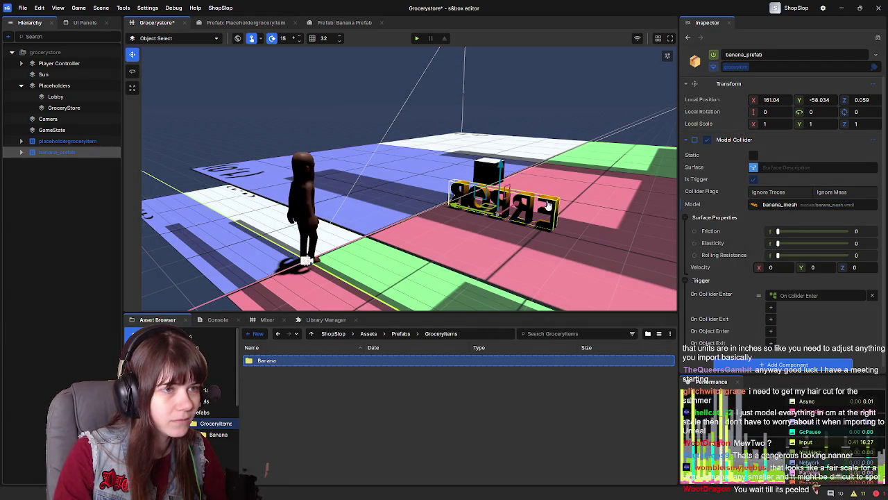
pyautogui.click(21, 151)
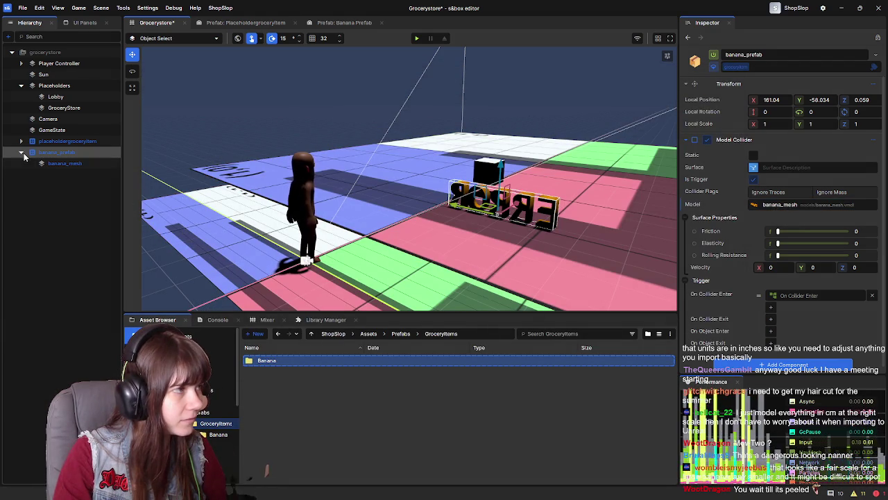
pyautogui.click(76, 165)
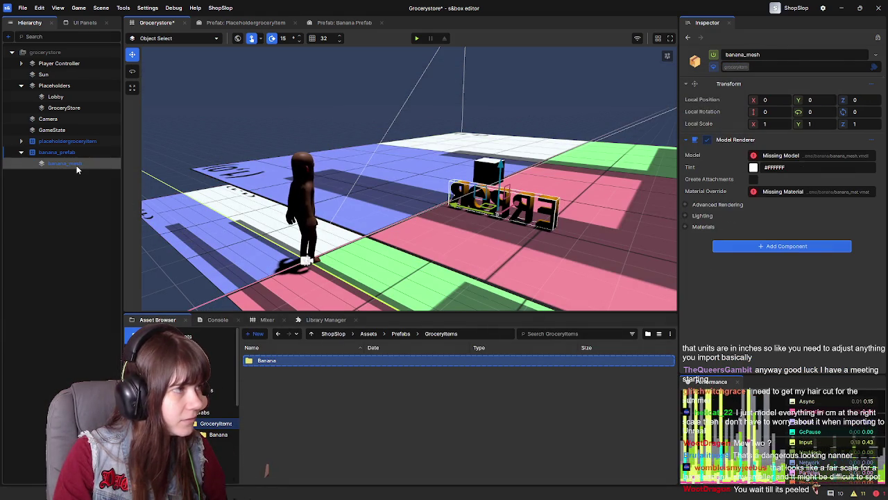
pyautogui.click(782, 159)
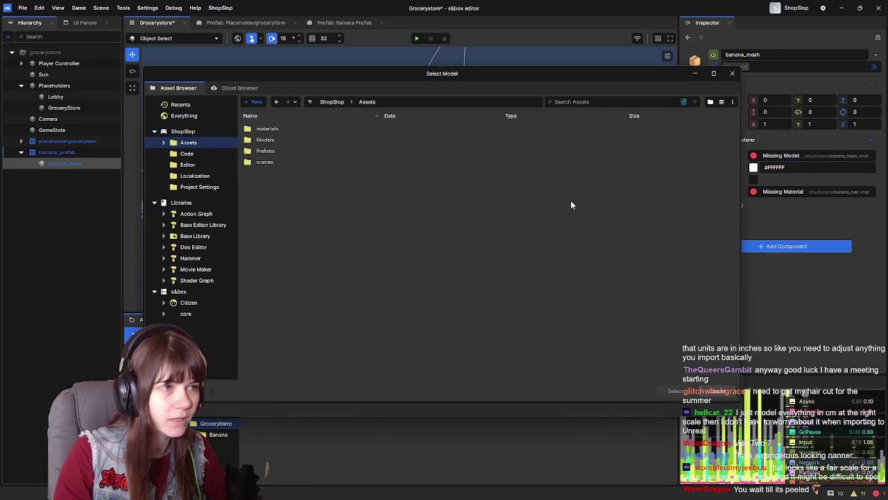
pyautogui.doubleClick(293, 140)
pyautogui.doubleClick(296, 130)
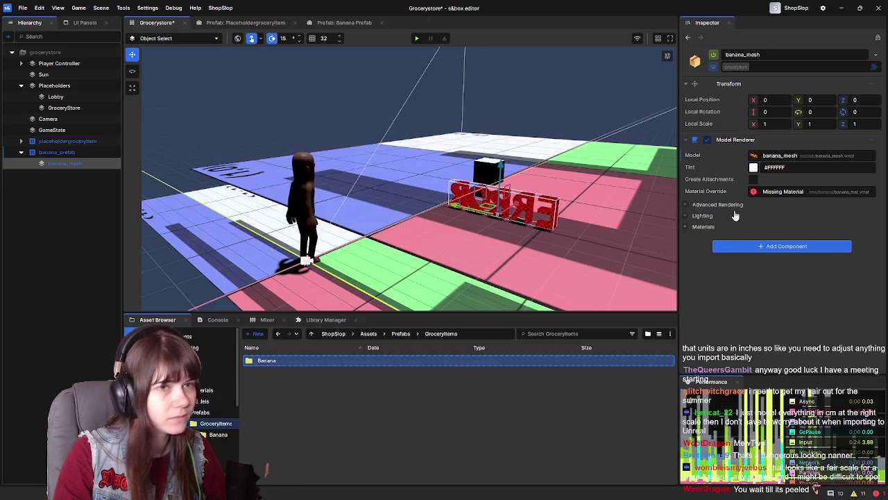
# Set the child renderer's Material Override to banana_mat
pyautogui.click(782, 192)
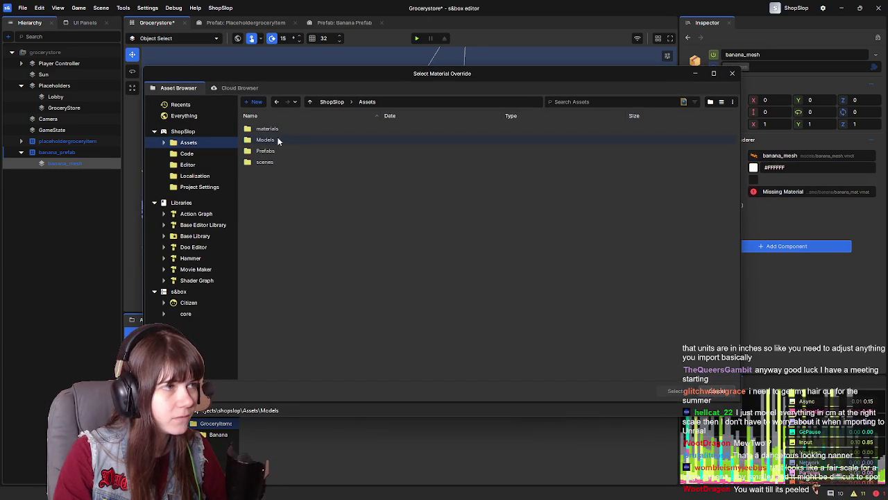
pyautogui.doubleClick(281, 128)
pyautogui.click(367, 102)
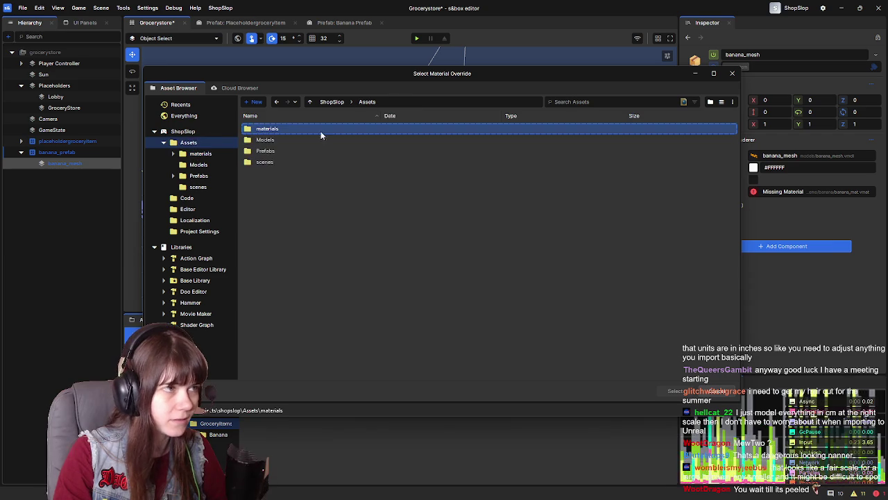
pyautogui.doubleClick(347, 128)
pyautogui.doubleClick(297, 129)
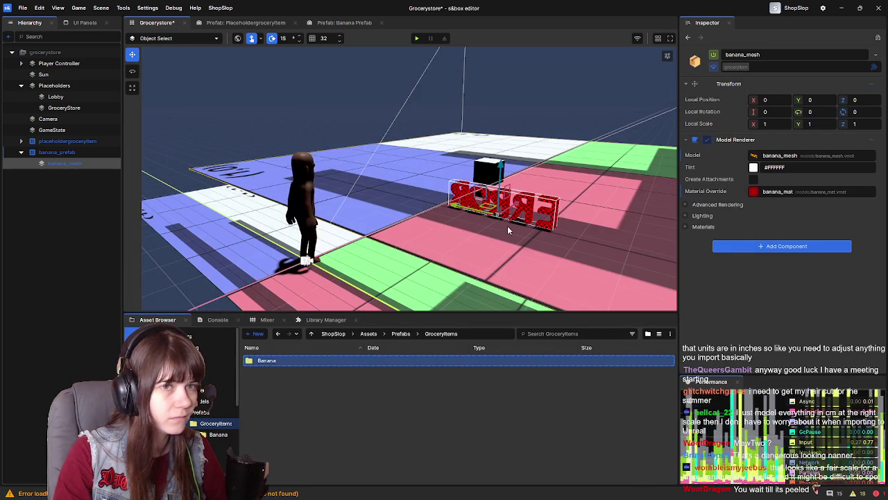
pyautogui.click(803, 193)
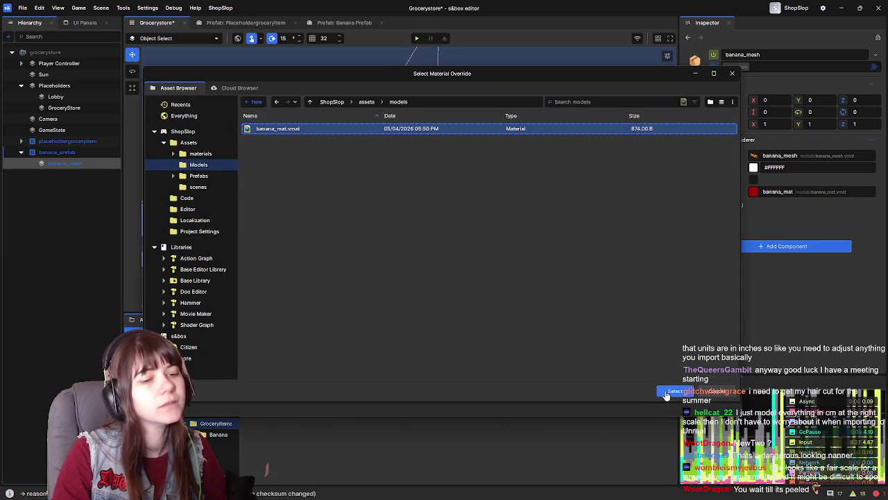
pyautogui.click(666, 393)
pyautogui.click(368, 334)
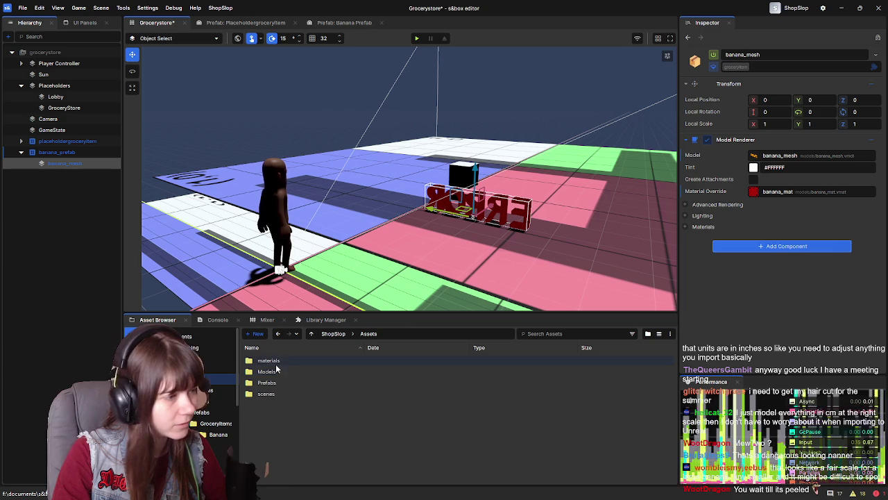
# Browse to Assets > Models and open banana_mat.vmat in the Material Editor
pyautogui.doubleClick(278, 361)
pyautogui.doubleClick(279, 359)
pyautogui.click(369, 334)
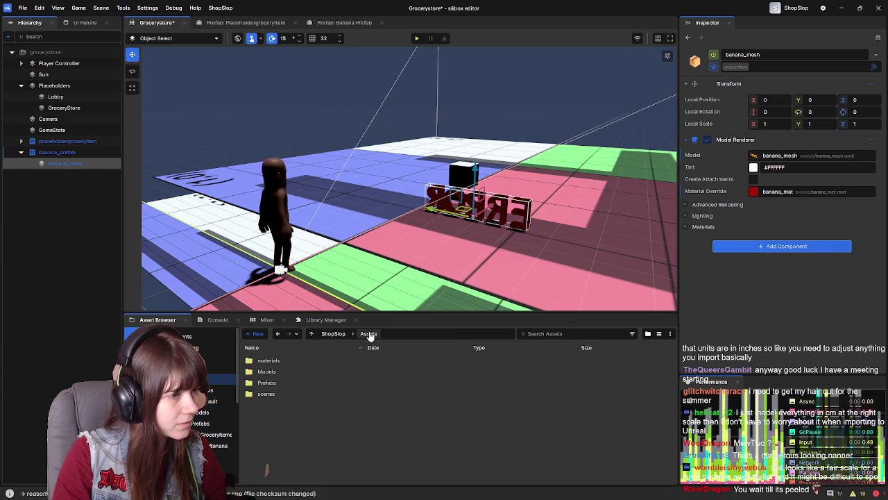
pyautogui.doubleClick(288, 360)
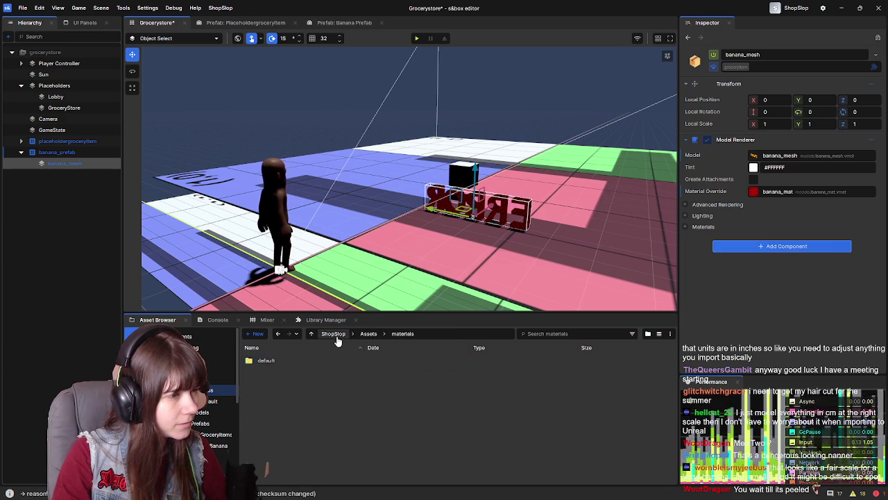
pyautogui.click(334, 334)
pyautogui.doubleClick(290, 360)
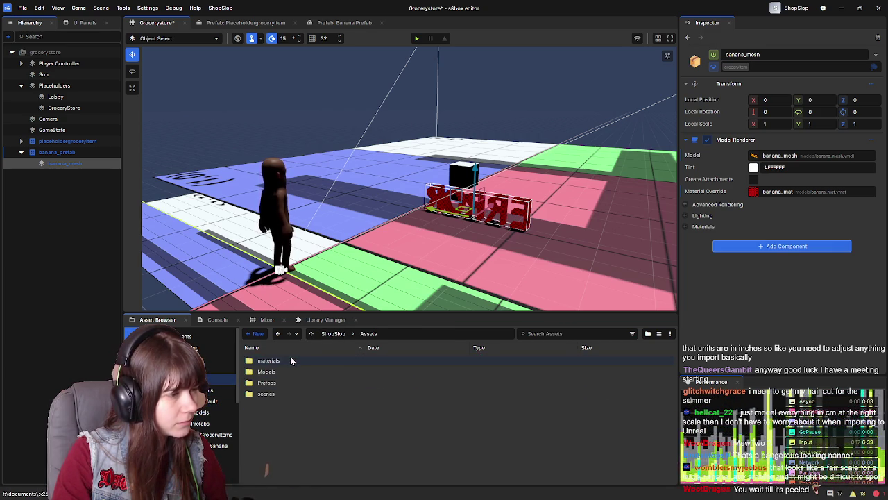
pyautogui.doubleClick(290, 372)
pyautogui.click(307, 384)
pyautogui.doubleClick(308, 384)
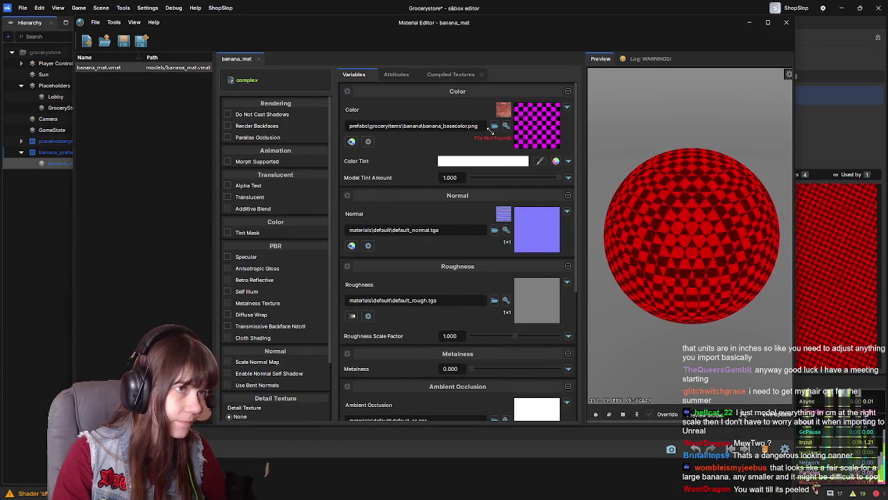
# Assign banana_basecolor.png as banana_mat's Color texture and close the Material Editor
pyautogui.moveTo(504, 22); pyautogui.dragTo(887, 70)
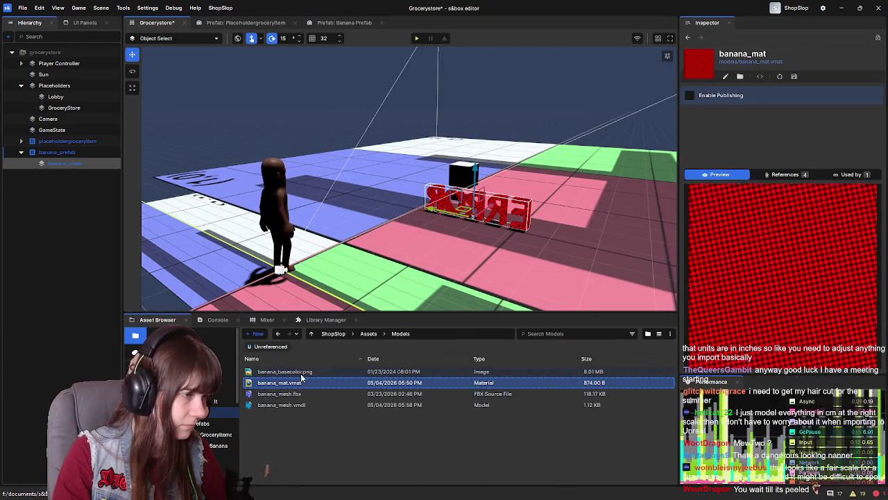
pyautogui.click(300, 373)
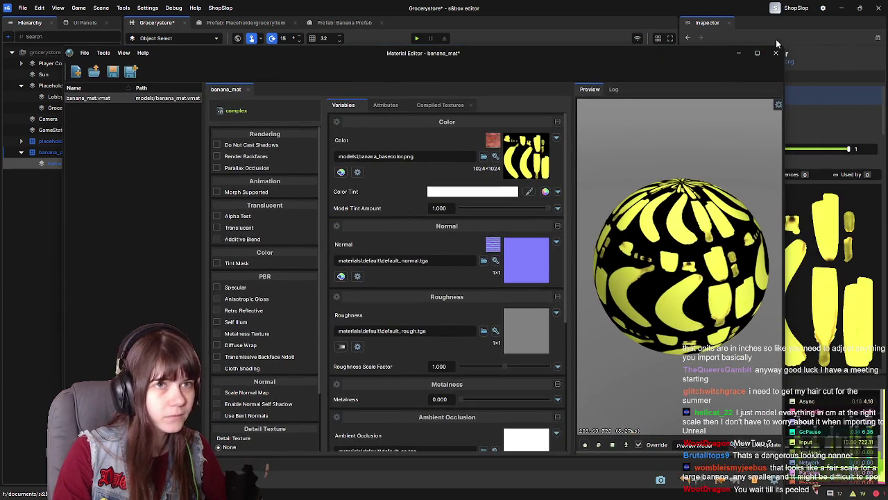
pyautogui.click(776, 52)
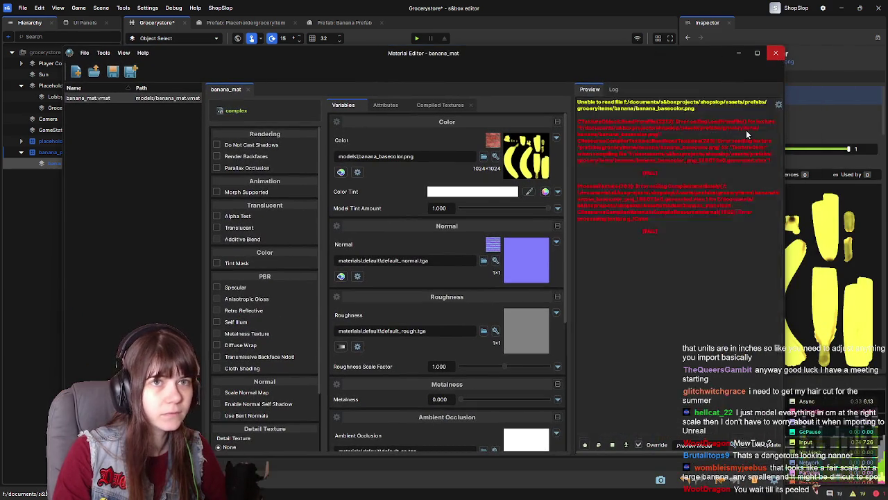
# Delete the old banana_prefab from the grocery store scene
pyautogui.press('w')
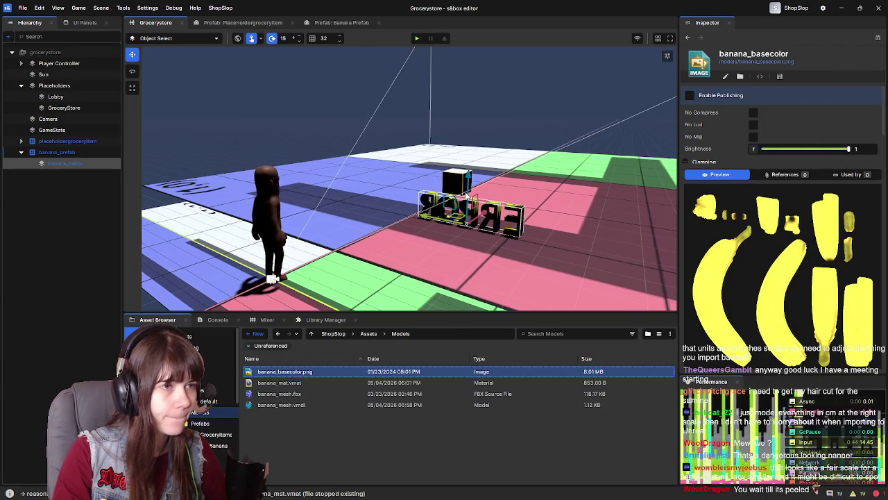
pyautogui.press('s')
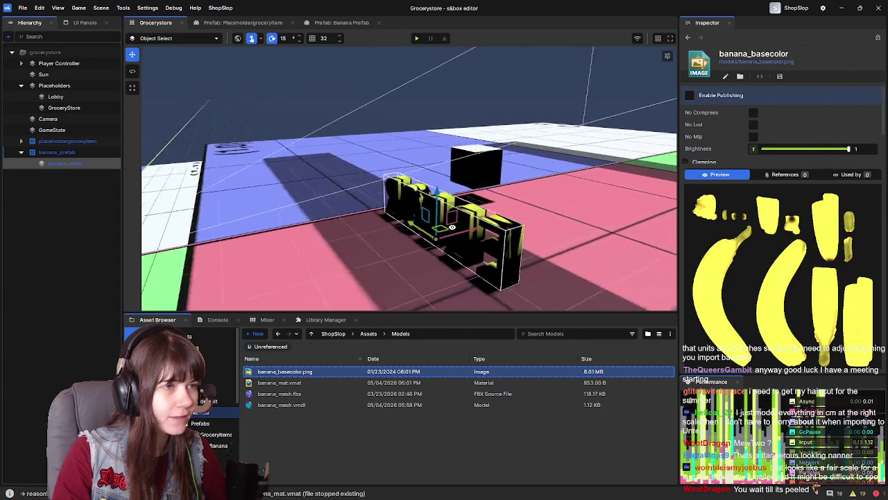
pyautogui.click(21, 152)
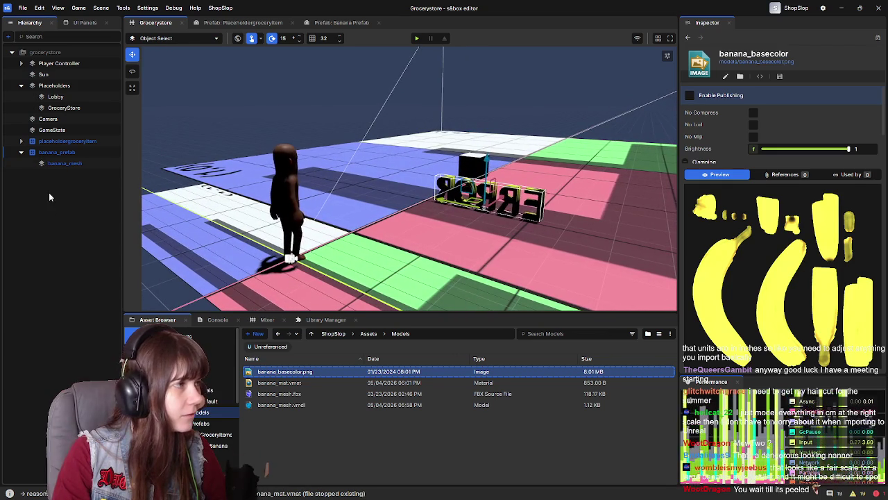
pyautogui.click(59, 151)
pyautogui.press('Delete')
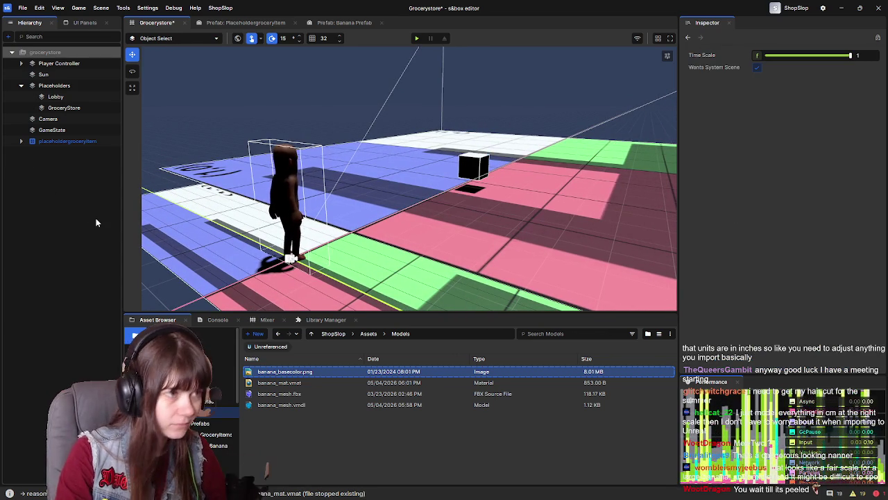
# Drag Banana_prefab from Prefabs > GroceryItems > Banana onto the pink floor area
pyautogui.click(368, 334)
pyautogui.doubleClick(275, 384)
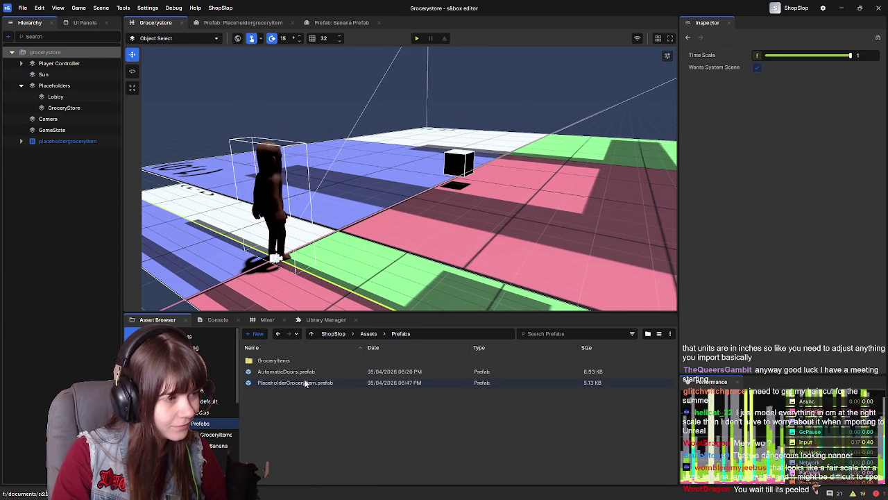
pyautogui.click(292, 372)
pyautogui.doubleClick(302, 361)
pyautogui.doubleClick(329, 362)
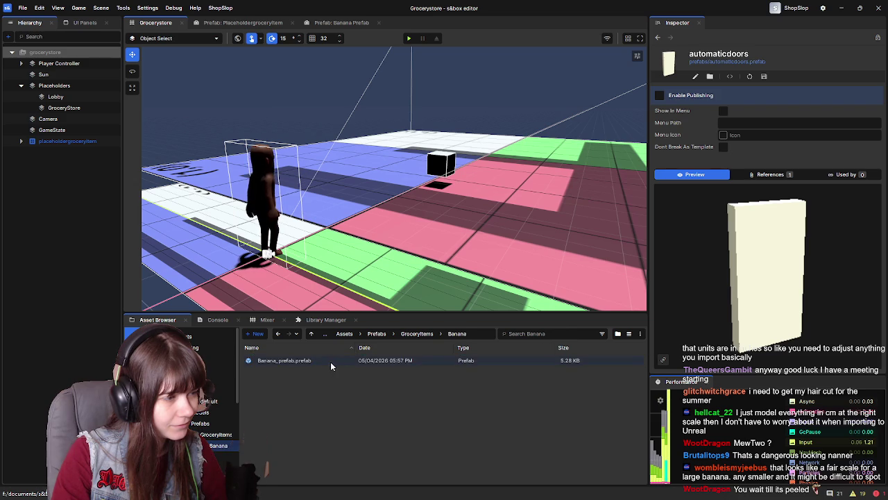
pyautogui.click(334, 361)
pyautogui.moveTo(334, 362)
pyautogui.mouseDown()
pyautogui.moveTo(486, 263)
pyautogui.moveTo(494, 267)
pyautogui.mouseUp()
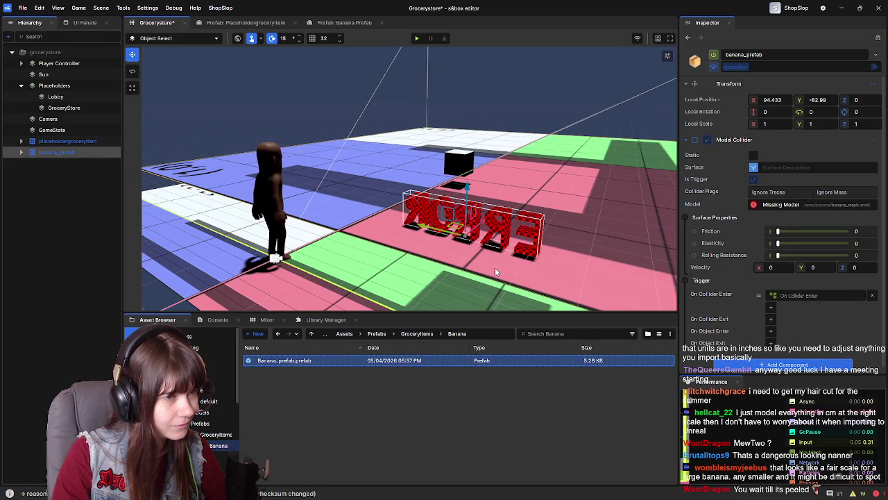
# Set the placed banana's Model Collider model to banana_mesh and save the scene
pyautogui.click(760, 205)
pyautogui.doubleClick(263, 141)
pyautogui.click(285, 127)
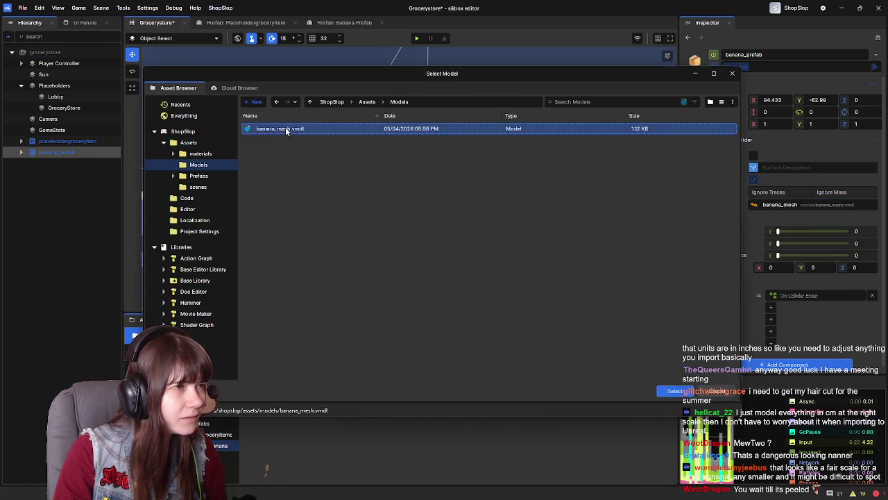
pyautogui.doubleClick(285, 127)
pyautogui.hotkey('ctrl', 's')
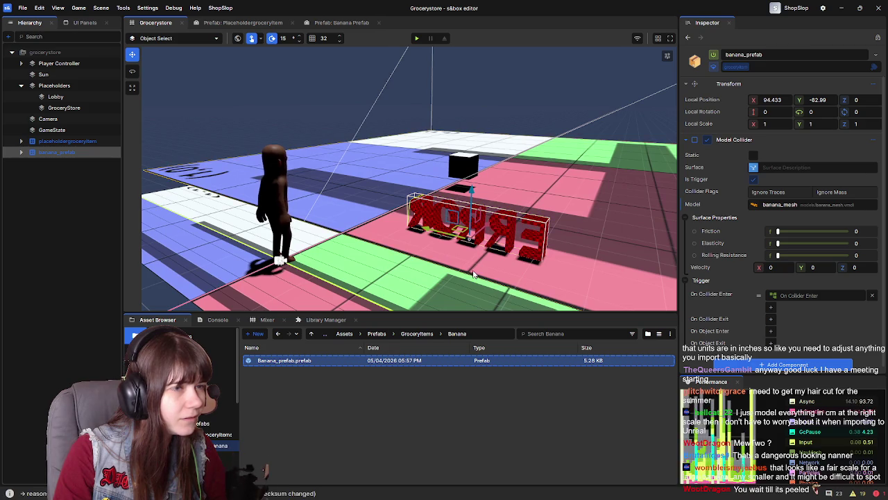
# Open Banana_prefab in its own prefab editor tab and look at its ERROR model
pyautogui.click(21, 152)
pyautogui.click(88, 166)
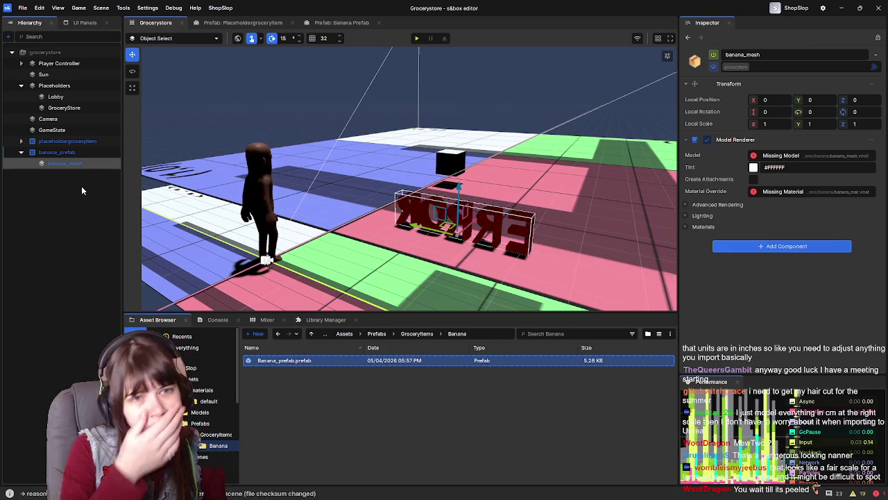
pyautogui.doubleClick(344, 359)
pyautogui.moveTo(535, 227)
pyautogui.mouseDown()
pyautogui.moveTo(590, 254)
pyautogui.moveTo(571, 263)
pyautogui.moveTo(324, 156)
pyautogui.mouseUp()
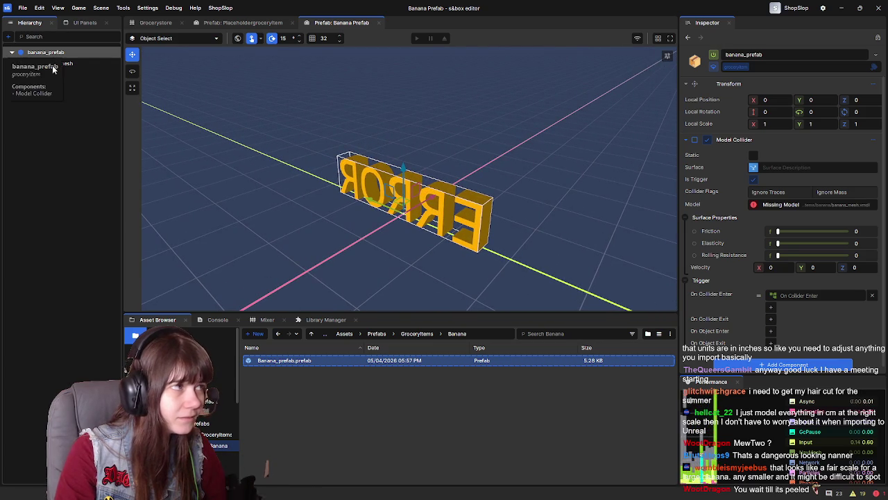
# Set the banana_mesh child's Model Renderer model to banana_mesh
pyautogui.click(76, 64)
pyautogui.click(766, 160)
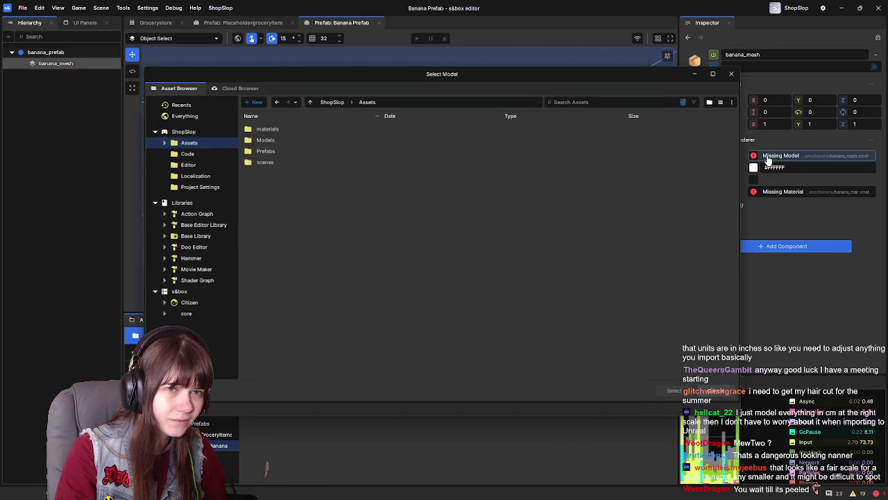
pyautogui.doubleClick(259, 139)
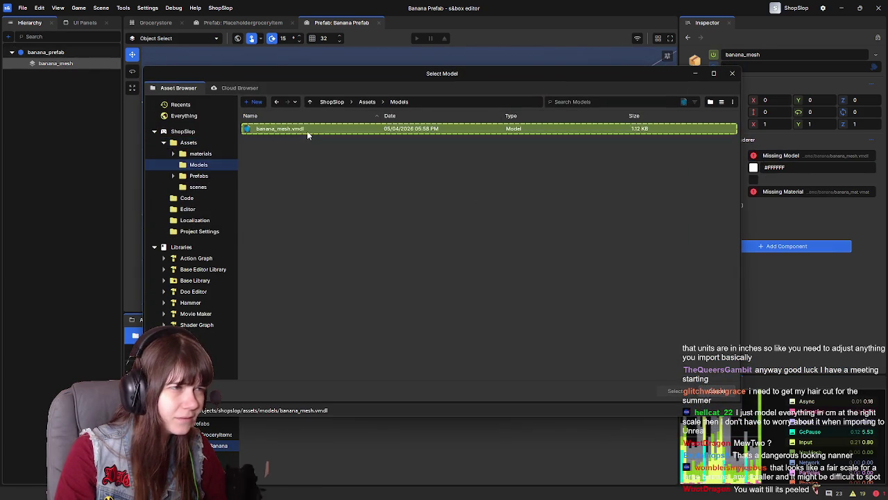
pyautogui.doubleClick(307, 130)
# Choose banana_mat from Models as the renderer's Material Override, then select the banana_prefab root
pyautogui.click(777, 192)
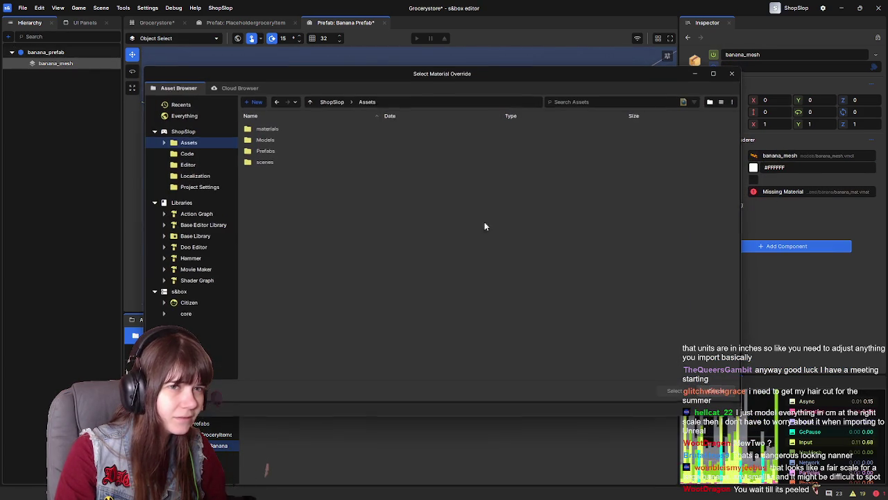
pyautogui.doubleClick(273, 139)
pyautogui.doubleClick(275, 130)
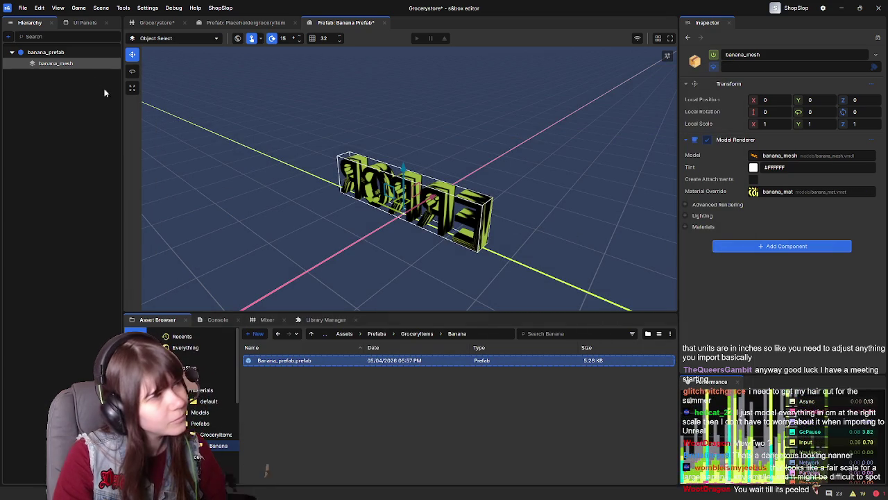
pyautogui.click(73, 53)
pyautogui.click(75, 66)
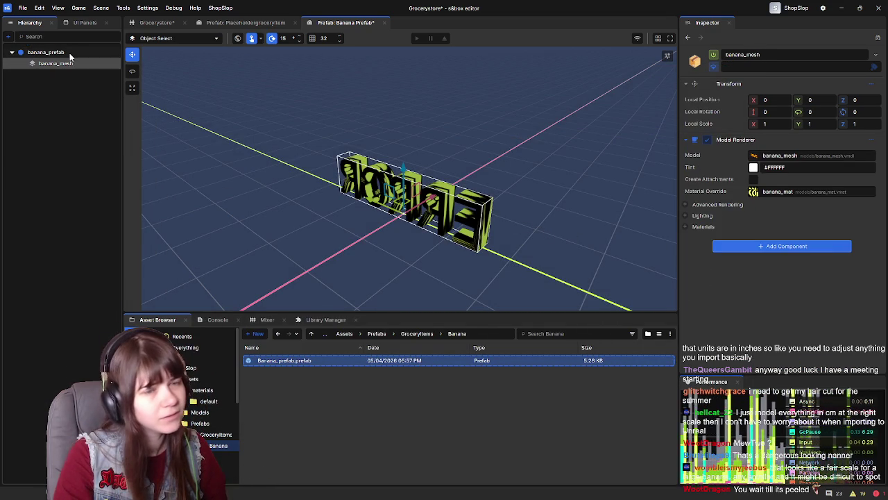
pyautogui.click(71, 53)
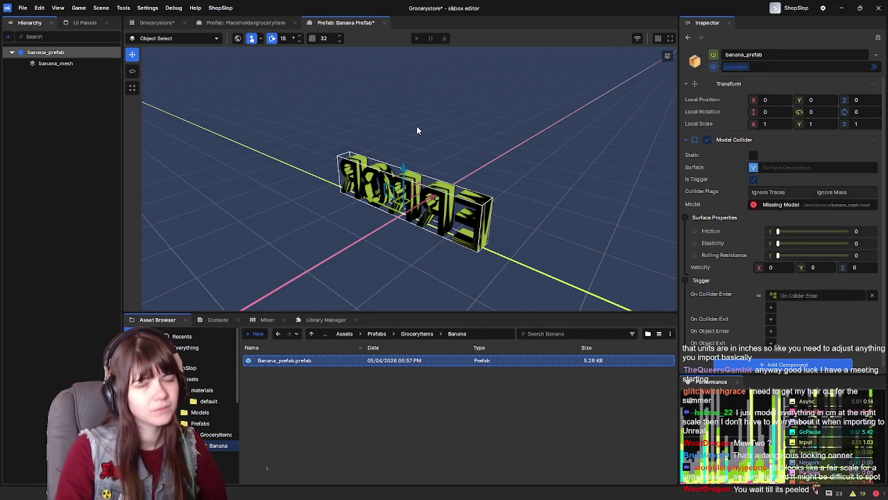
# Set the prefab root's Model Collider model to banana_mesh
pyautogui.click(757, 204)
pyautogui.doubleClick(303, 140)
pyautogui.doubleClick(303, 127)
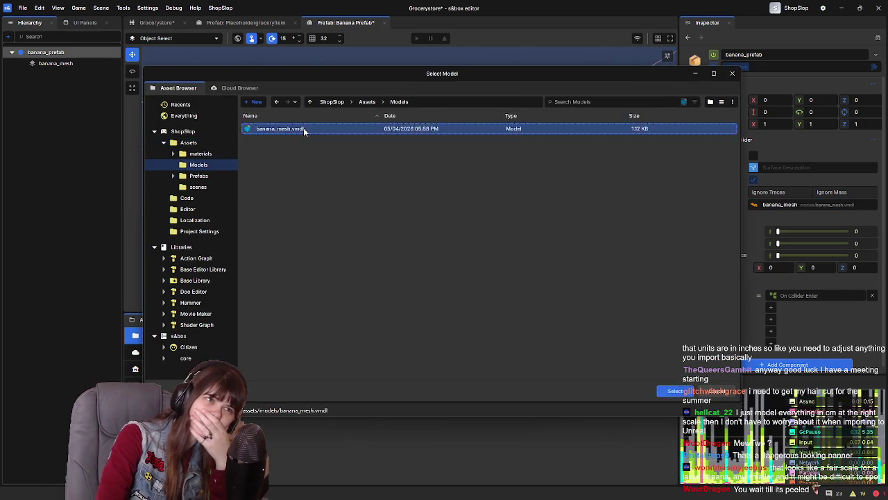
# Delete the banana_mesh child object from the prefab, then return to the Grocerystore scene
pyautogui.click(59, 105)
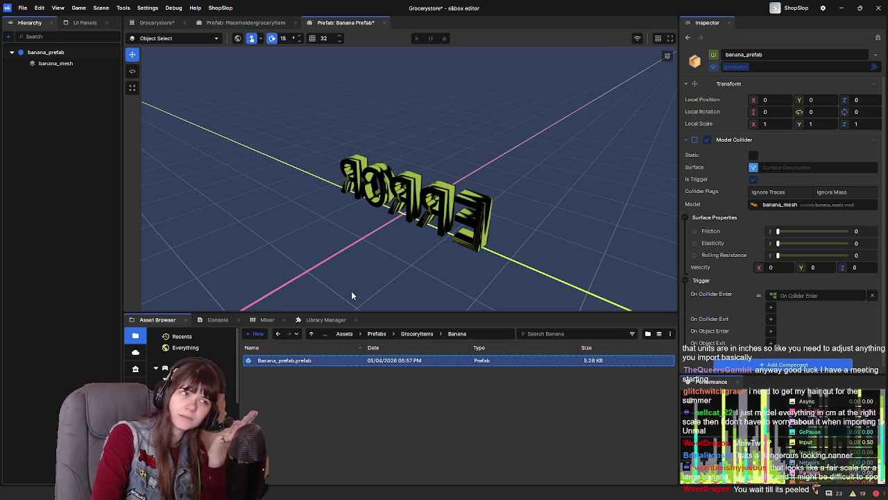
pyautogui.click(68, 65)
pyautogui.press('Delete')
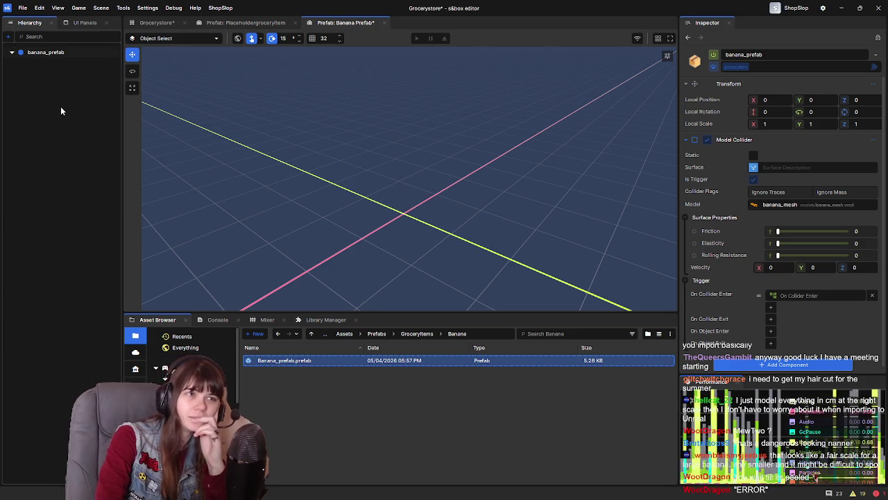
pyautogui.click(156, 22)
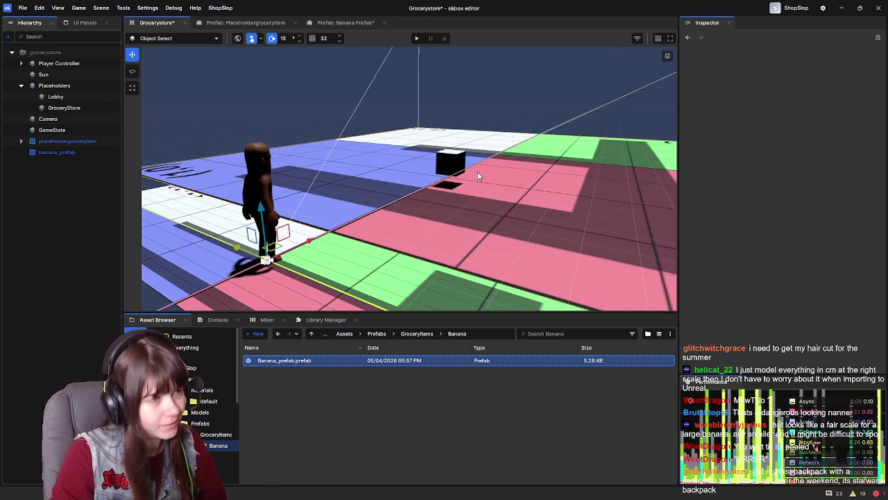
# Save the Grocerystore scene and the Banana Prefab with Ctrl+S
pyautogui.hotkey('ctrl', 's')
pyautogui.click(340, 22)
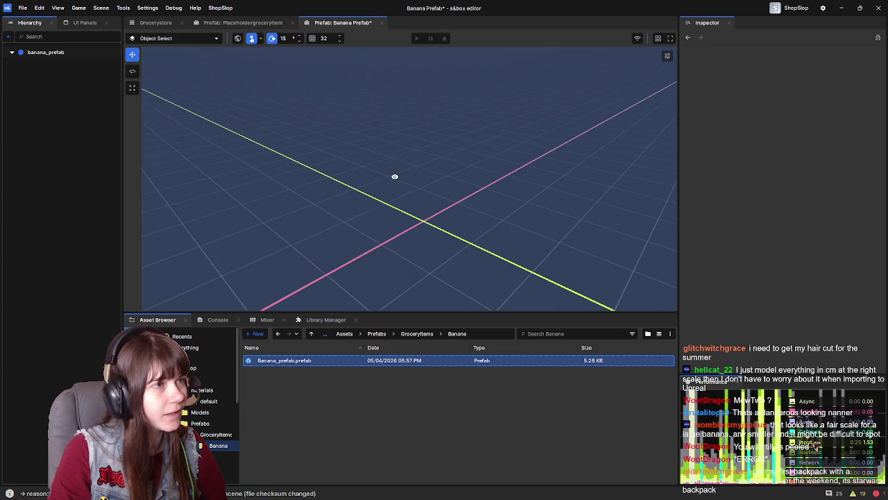
pyautogui.hotkey('ctrl', 's')
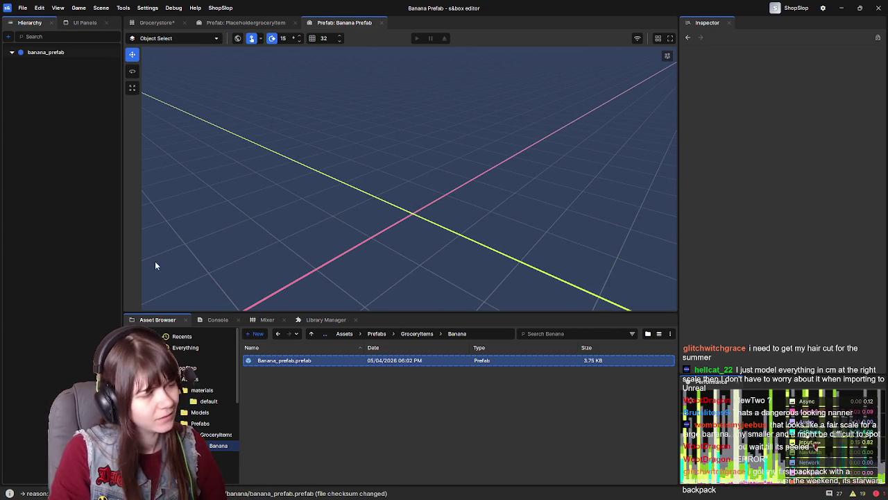
pyautogui.rightClick(51, 122)
pyautogui.press('Escape')
# Test-place banana_mesh.vmdl from Assets/Models into the prefab, then undo the ERROR object
pyautogui.click(377, 333)
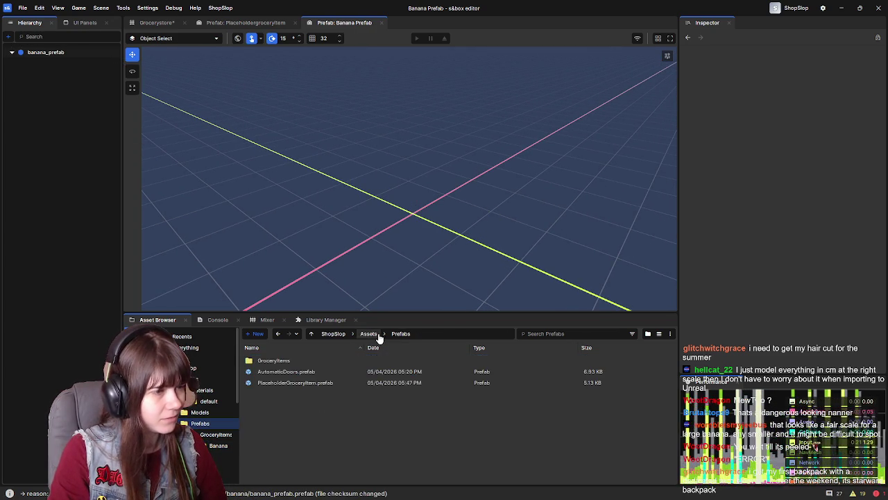
pyautogui.click(368, 334)
pyautogui.doubleClick(288, 371)
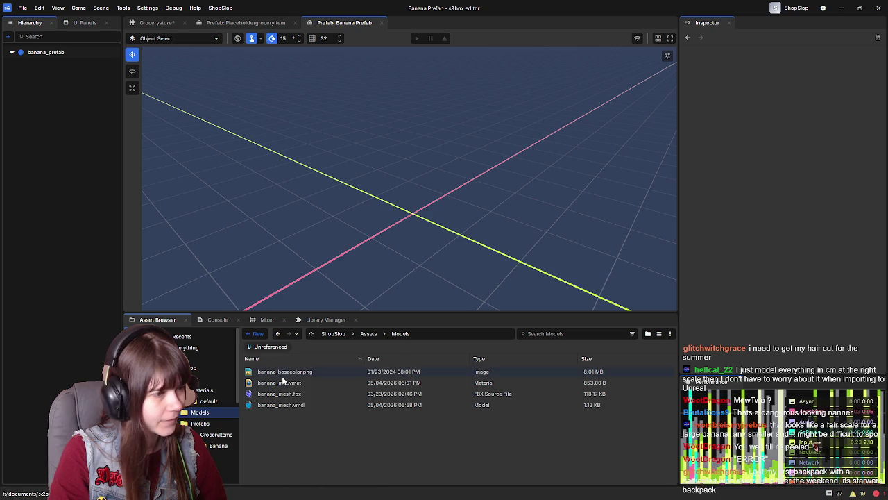
pyautogui.moveTo(315, 405)
pyautogui.mouseDown()
pyautogui.moveTo(329, 407)
pyautogui.moveTo(410, 212)
pyautogui.moveTo(434, 236)
pyautogui.mouseUp()
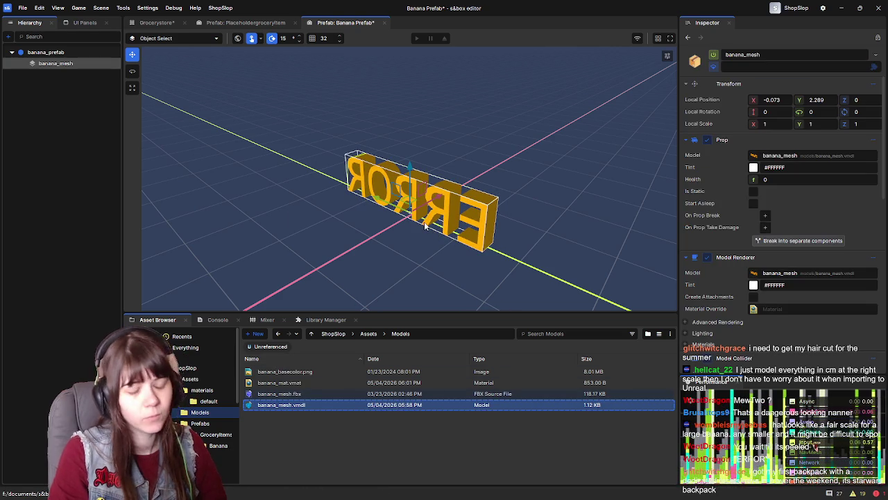
pyautogui.hotkey('ctrl', 'z')
# Open banana_mesh.vmdl in ModelDoc
pyautogui.click(420, 405)
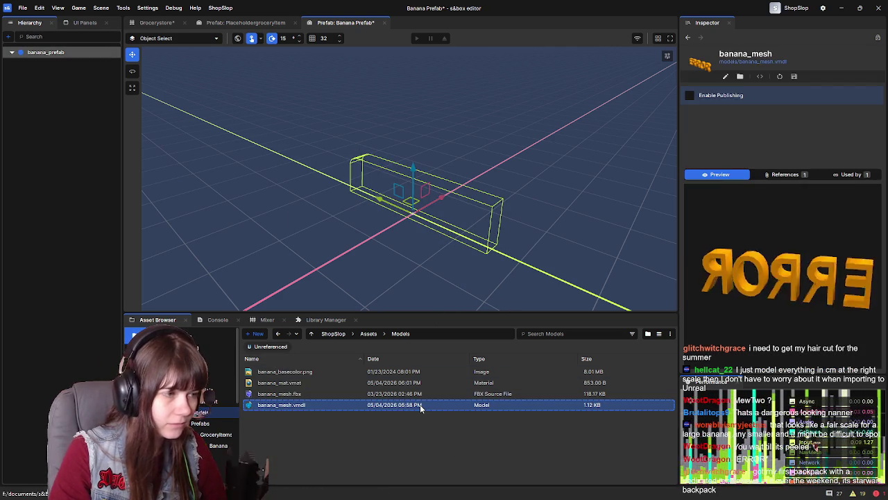
pyautogui.click(354, 393)
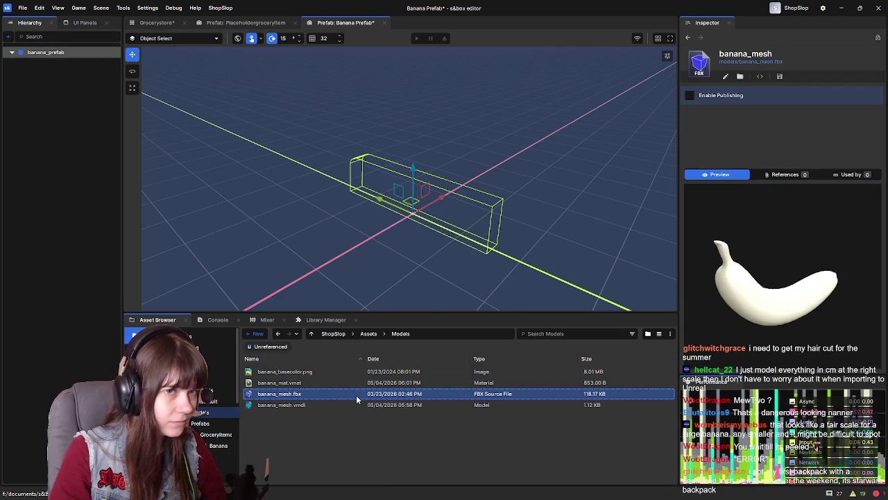
pyautogui.doubleClick(361, 405)
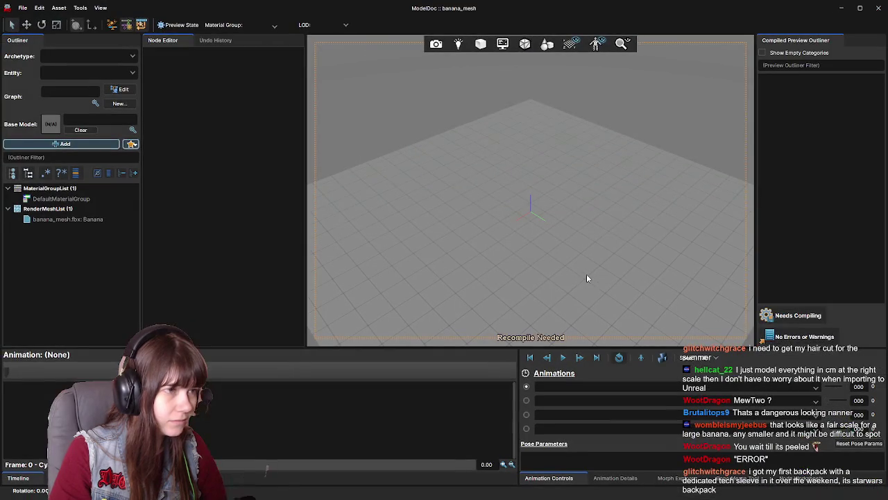
# Inspect the banana FBX render mesh, close ModelDoc with Leave Uncompiled, and reselect banana_mesh.vmdl
pyautogui.click(76, 217)
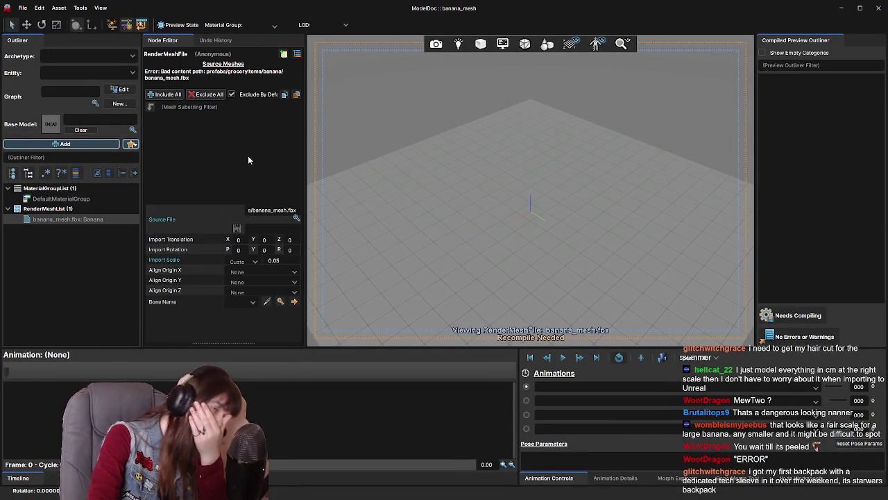
pyautogui.click(879, 8)
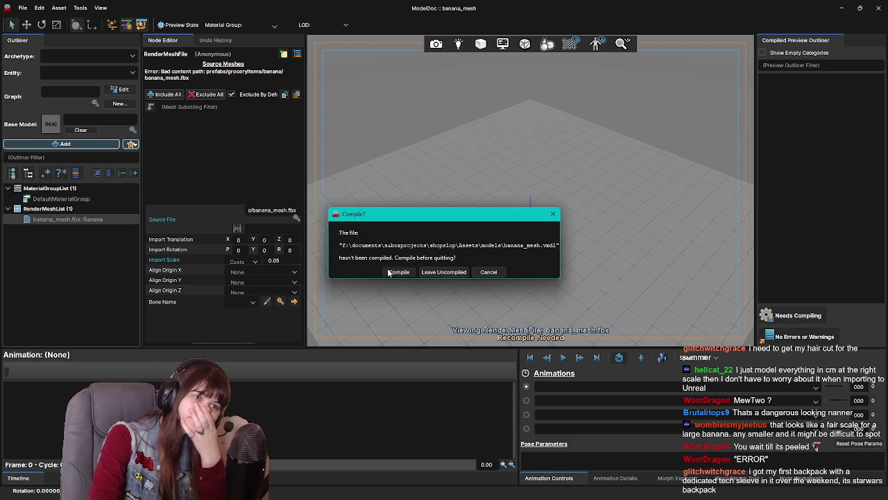
pyautogui.click(444, 275)
pyautogui.click(281, 393)
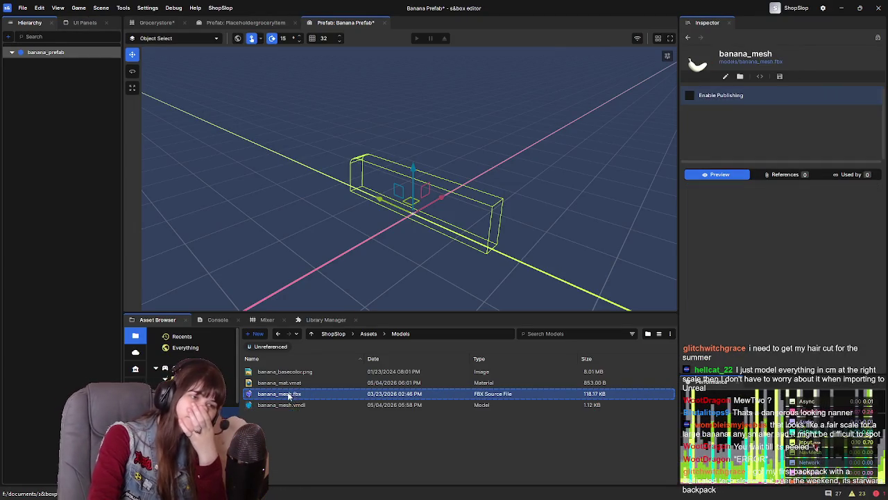
pyautogui.click(301, 405)
# Delete the old banana_mesh.vmdl, confirming the deletion
pyautogui.press('Delete')
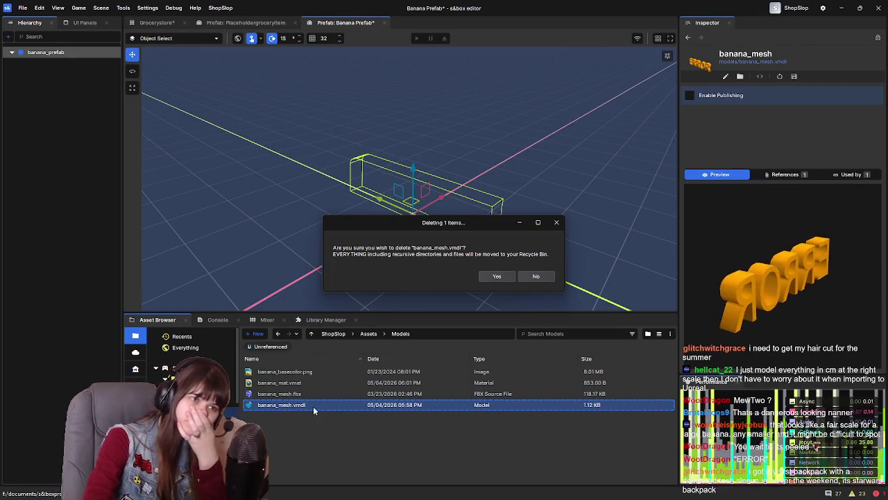
pyautogui.click(497, 276)
pyautogui.click(352, 393)
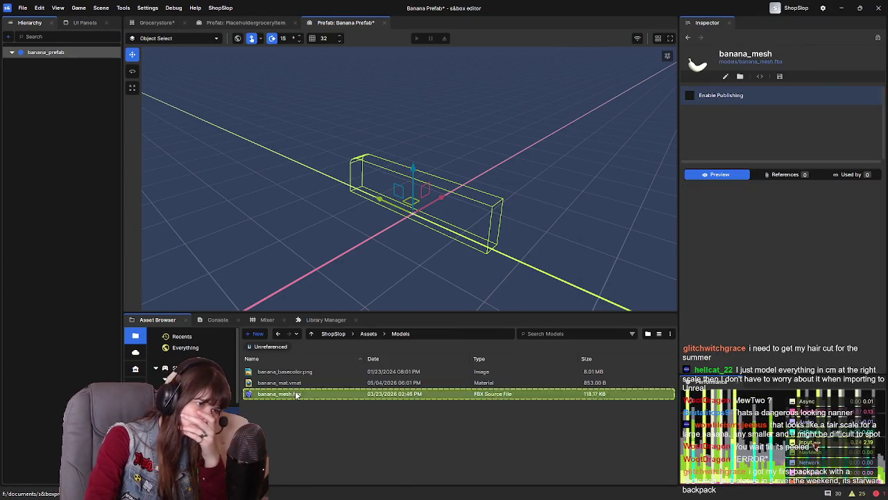
# Create and save a new banana_mesh.vmdl from banana_mesh.fbx and drag it into the prefab
pyautogui.rightClick(302, 393)
pyautogui.click(356, 402)
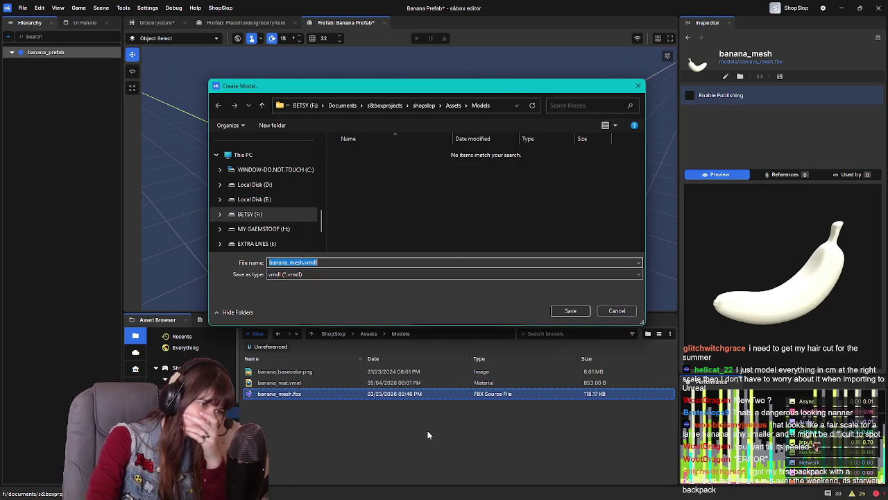
pyautogui.click(570, 311)
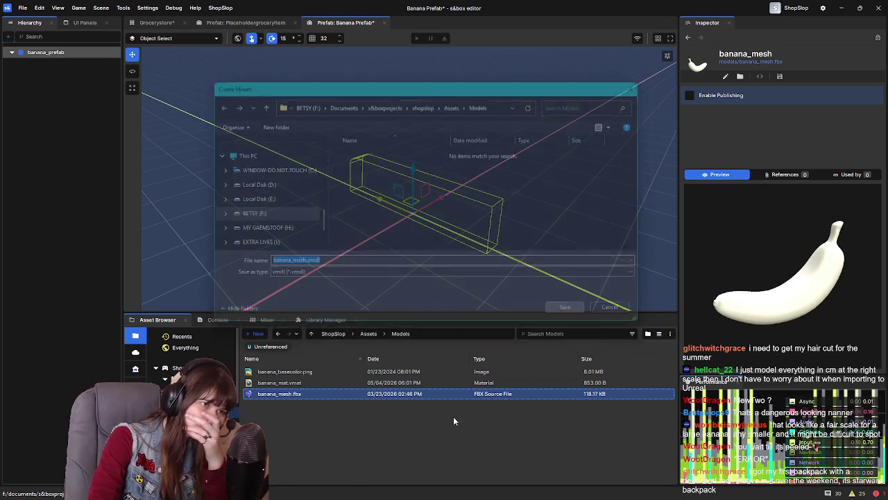
pyautogui.click(314, 405)
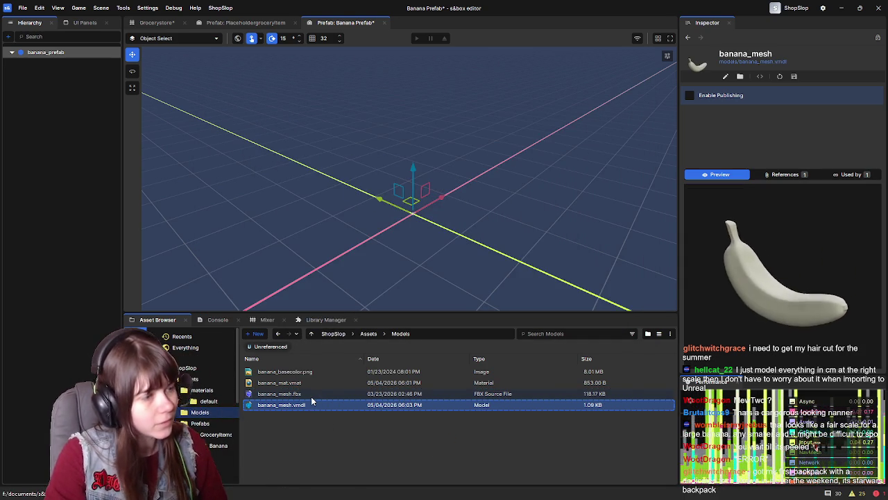
pyautogui.moveTo(314, 404)
pyautogui.mouseDown()
pyautogui.moveTo(368, 223)
pyautogui.moveTo(399, 175)
pyautogui.mouseUp()
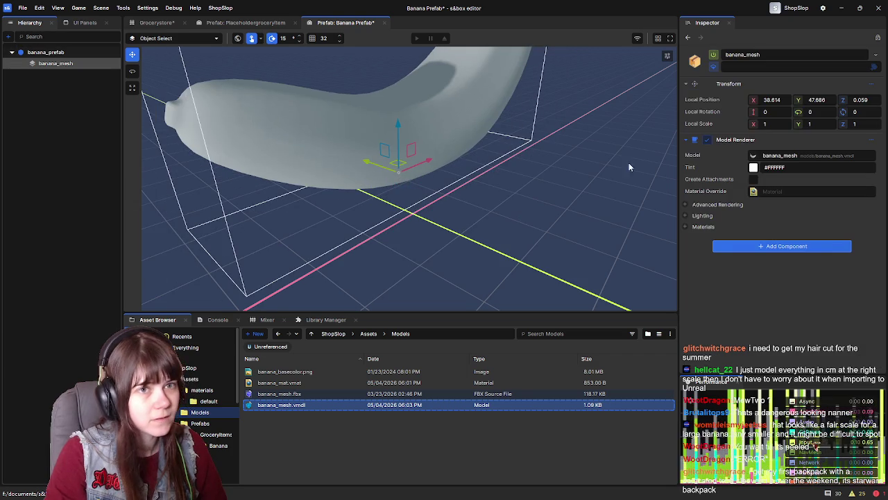
# Frame the banana and enter 0 for Local Position X and Y, placing it at 0, 0, 0
pyautogui.press('f')
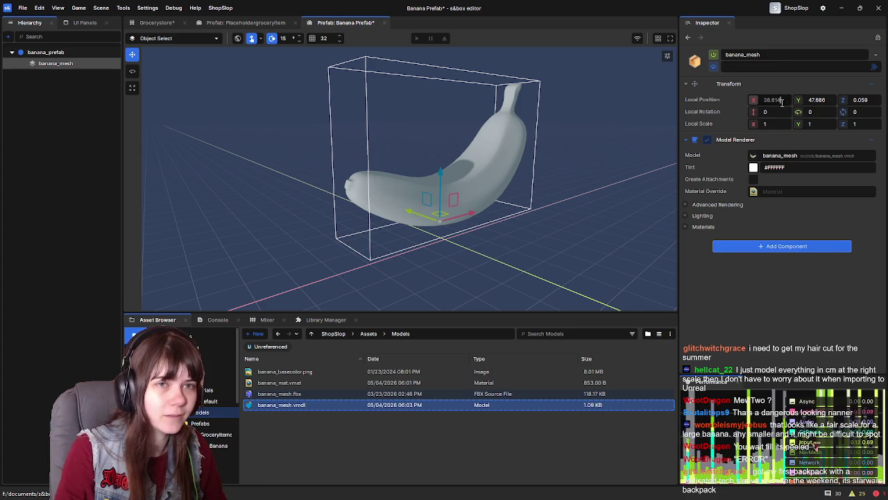
pyautogui.write('0')
pyautogui.press('Tab')
pyautogui.write('0')
pyautogui.press('Tab')
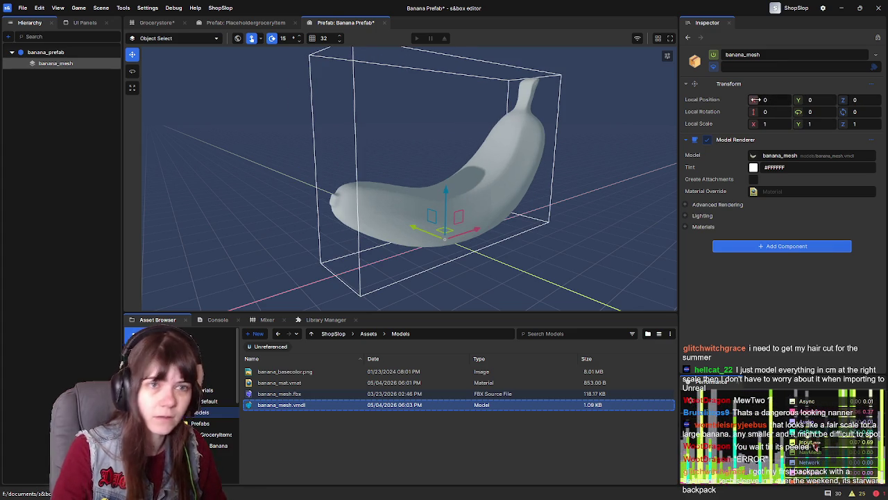
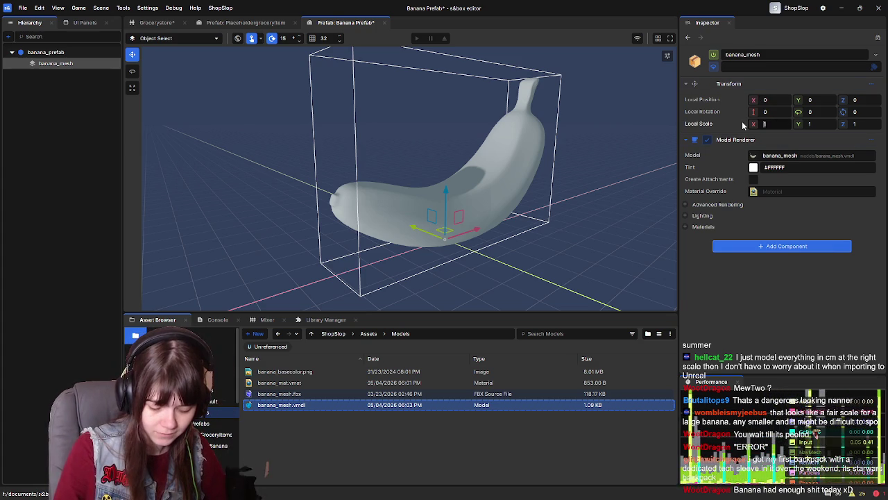
# Scale the banana mesh to 0.05 on X, Y and Z and save the prefab
pyautogui.write('.05')
pyautogui.press('Tab')
pyautogui.write('.05')
pyautogui.press('Tab')
pyautogui.write('.05')
pyautogui.press('Return')
pyautogui.moveTo(202, 143)
pyautogui.mouseDown()
pyautogui.moveTo(257, 155)
pyautogui.moveTo(366, 154)
pyautogui.mouseUp()
pyautogui.hotkey('ctrl', 's')
# Inspect the prefab root, the banana mesh child and the banana model in the model editor
pyautogui.scroll(5, 366, 154)
pyautogui.click(60, 53)
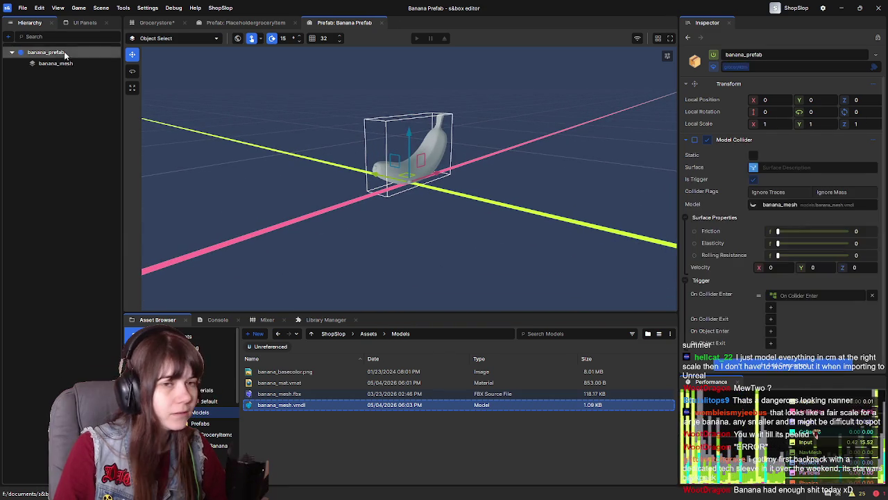
pyautogui.click(64, 65)
pyautogui.click(65, 54)
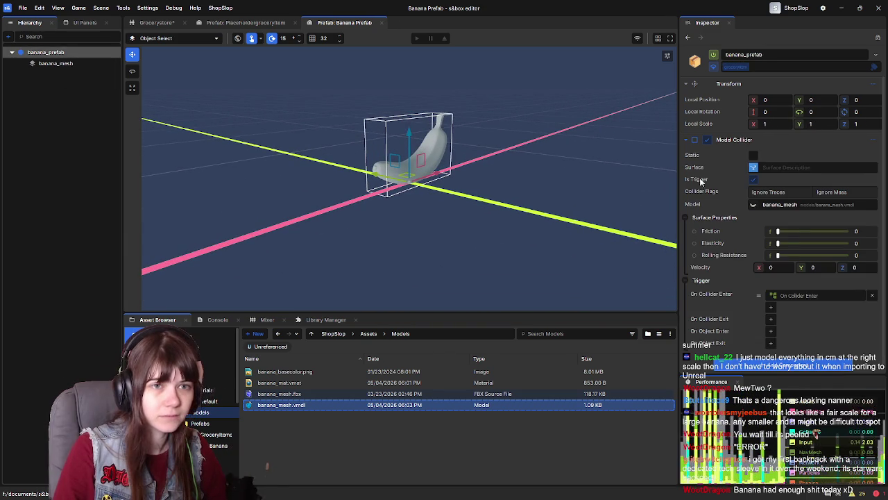
pyautogui.moveTo(616, 190); pyautogui.dragTo(468, 163)
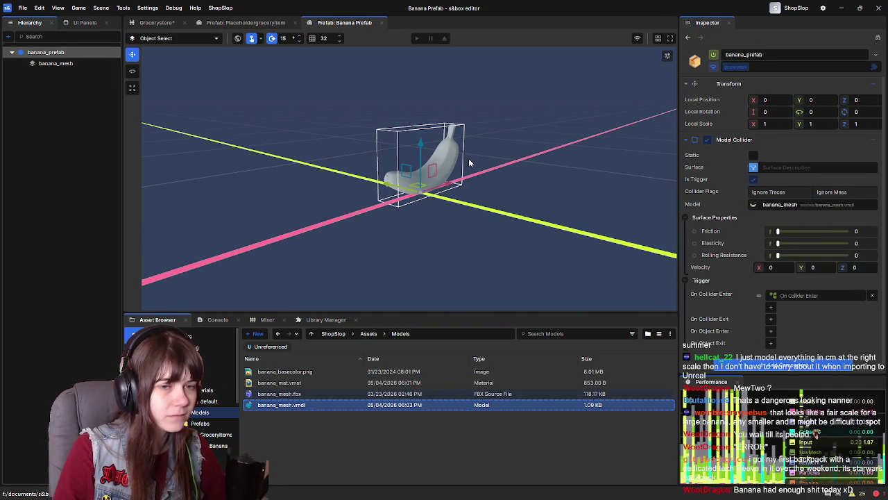
pyautogui.click(315, 381)
pyautogui.doubleClick(305, 405)
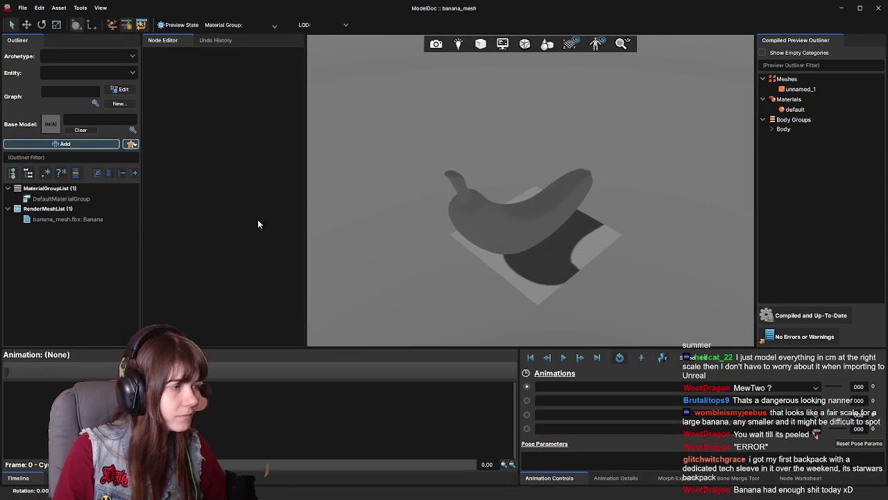
pyautogui.click(878, 8)
# Apply banana_mat as the banana mesh's Material Override and return to the Grocerystore scene
pyautogui.click(299, 384)
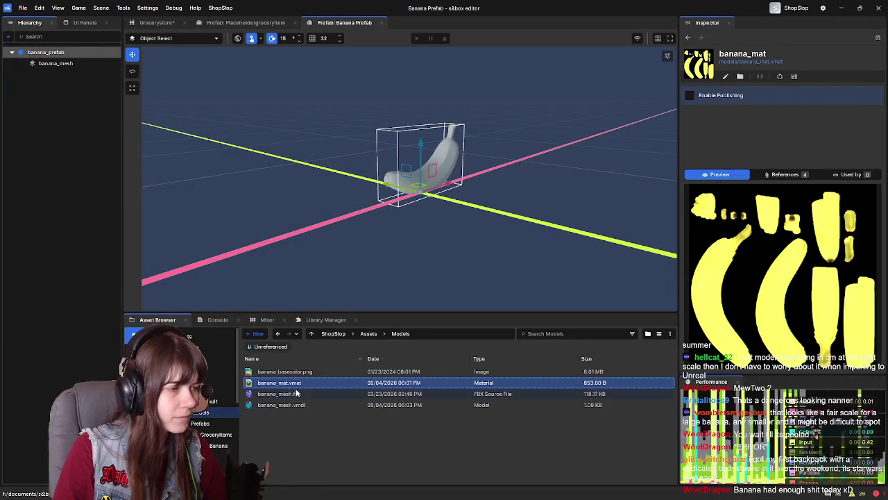
pyautogui.click(58, 66)
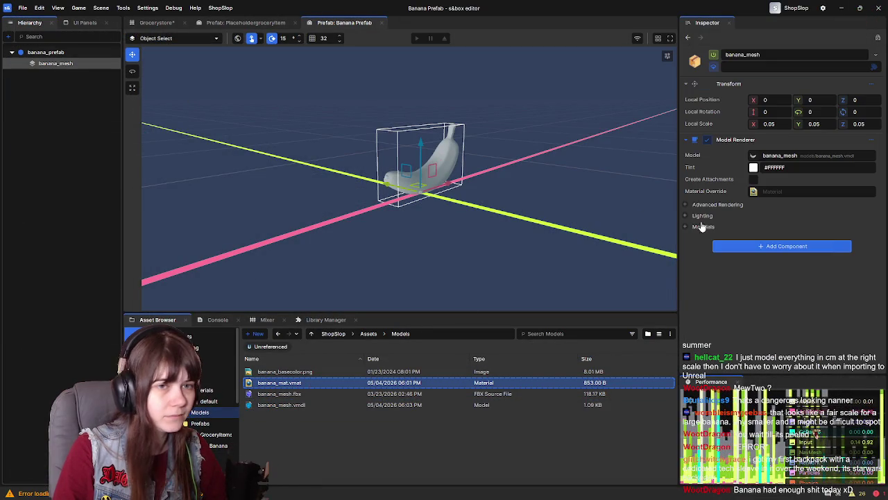
pyautogui.moveTo(732, 227); pyautogui.dragTo(770, 192)
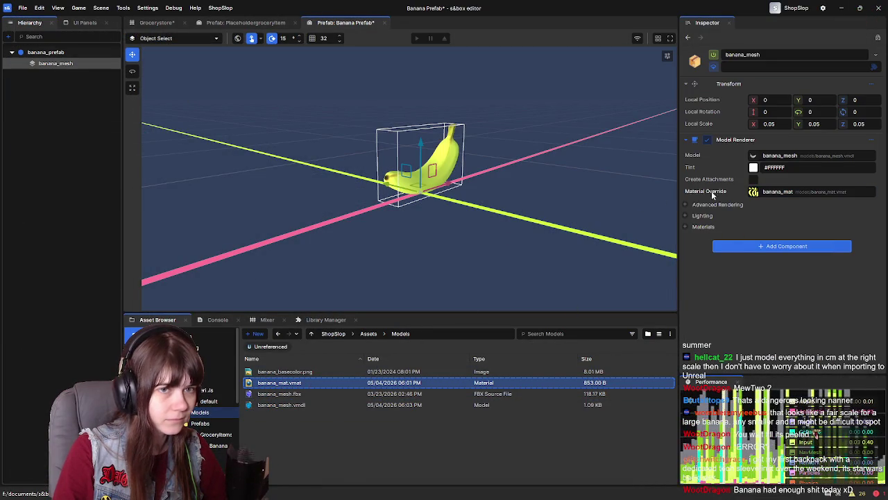
pyautogui.click(163, 23)
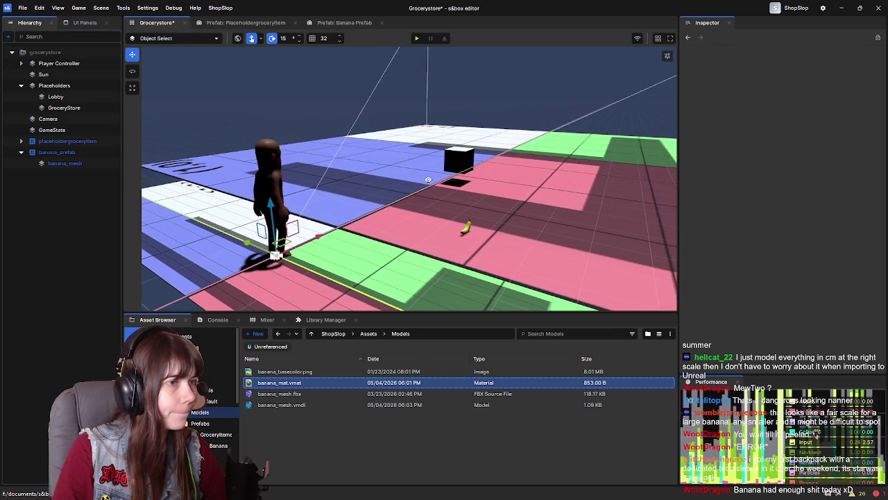
# Move Add To Cart and Destroy right in the scene banana's On Collider Enter graph
pyautogui.click(469, 228)
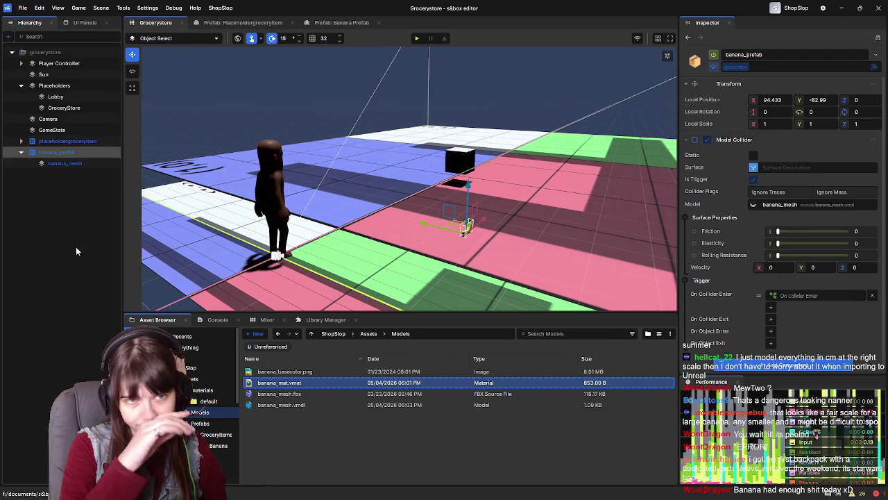
pyautogui.click(799, 295)
pyautogui.moveTo(509, 159); pyautogui.dragTo(653, 198)
pyautogui.moveTo(580, 186); pyautogui.dragTo(624, 181)
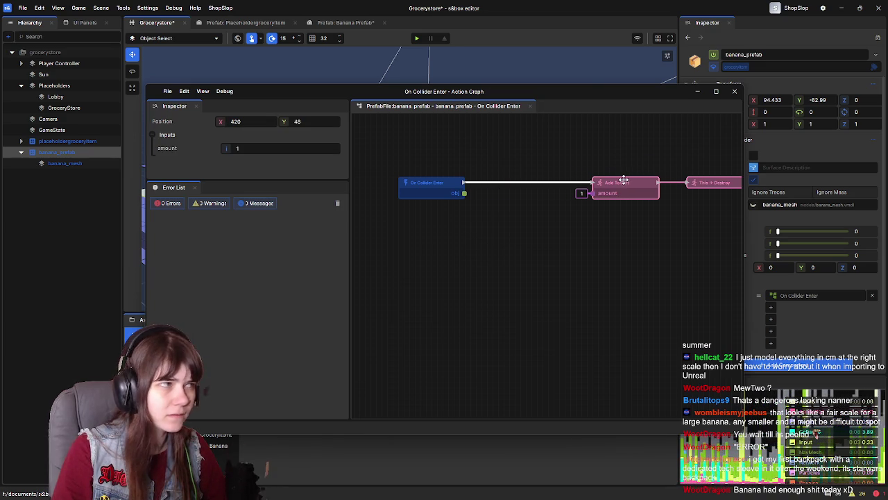
pyautogui.click(734, 91)
# In the Banana Prefab's own On Collider Enter graph, shift Add To Cart and Destroy further right
pyautogui.click(344, 22)
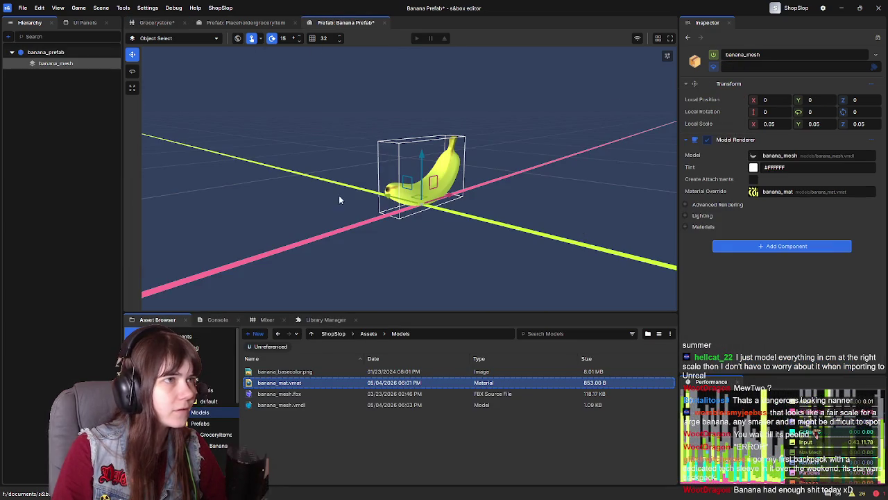
pyautogui.click(68, 54)
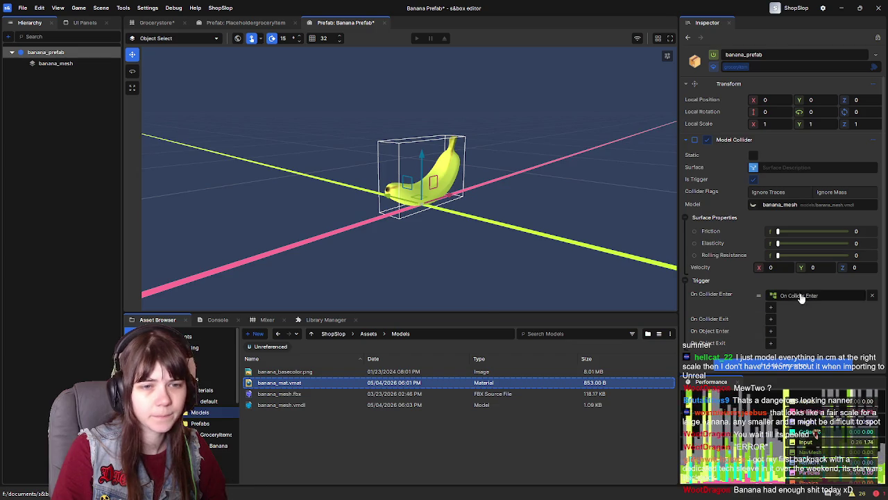
pyautogui.click(799, 295)
pyautogui.moveTo(534, 136); pyautogui.dragTo(719, 203)
pyautogui.moveTo(545, 167); pyautogui.dragTo(658, 164)
pyautogui.click(432, 224)
pyautogui.moveTo(433, 224); pyautogui.dragTo(415, 236)
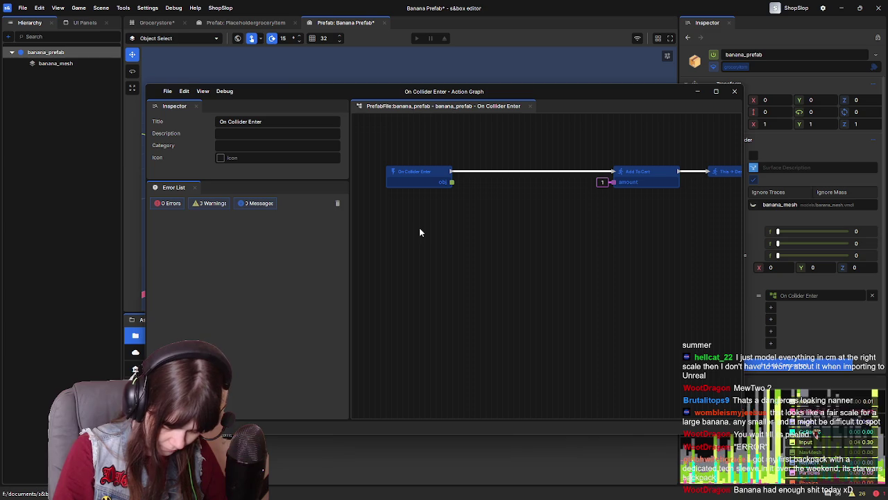
# Insert an If node between On Collider Enter and Add To Cart
pyautogui.rightClick(458, 236)
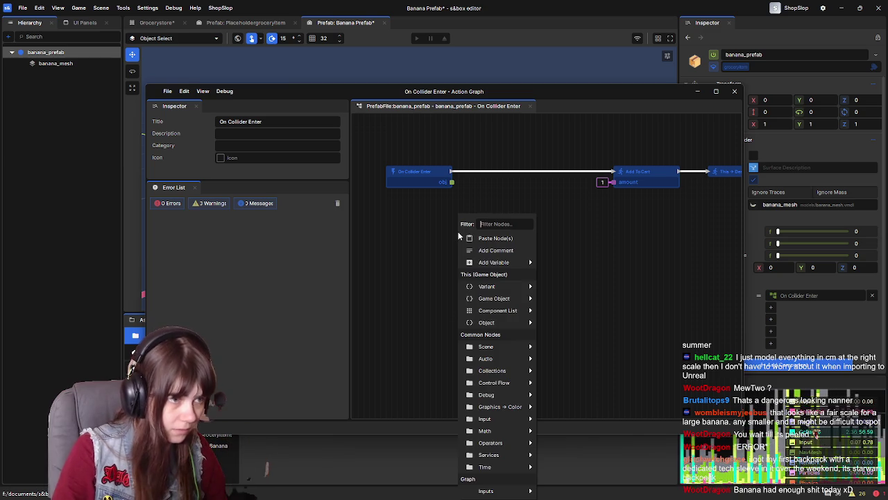
pyautogui.write('If')
pyautogui.click(518, 250)
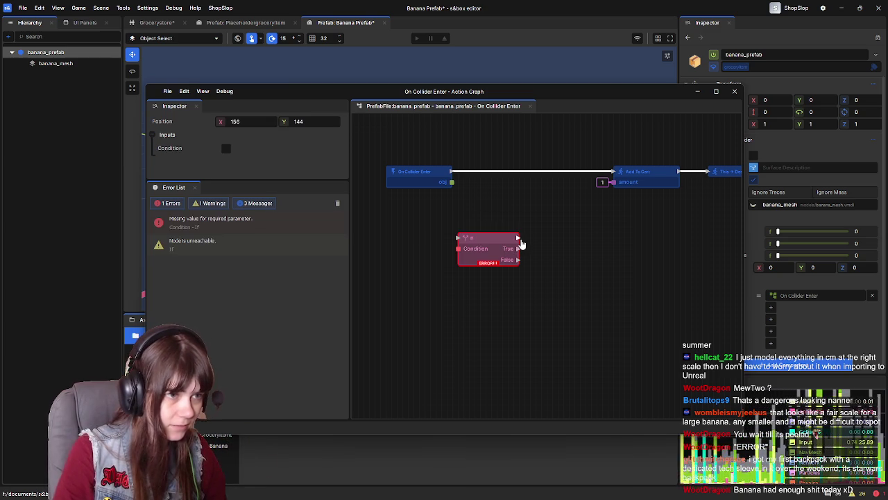
pyautogui.moveTo(463, 239); pyautogui.dragTo(459, 238)
pyautogui.moveTo(615, 178)
pyautogui.mouseDown()
pyautogui.moveTo(476, 244)
pyautogui.moveTo(560, 182)
pyautogui.moveTo(544, 178)
pyautogui.mouseUp()
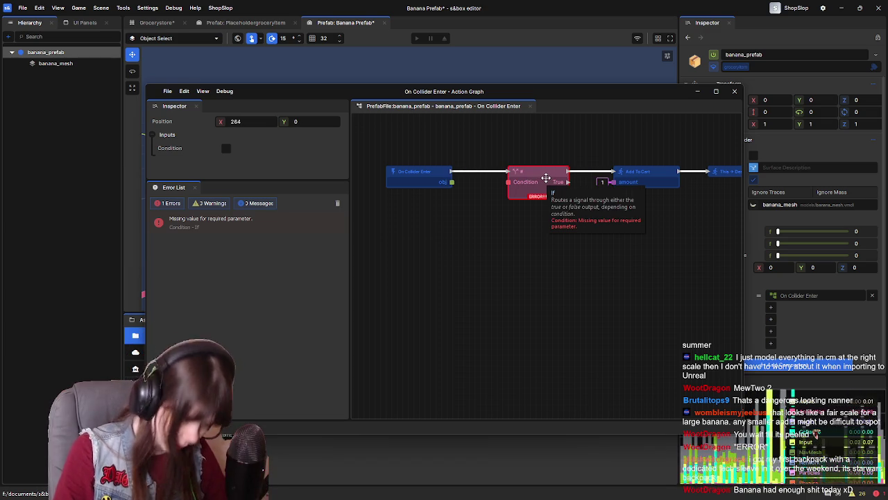
# Add a Get Game Object node off the collider's obj output, shifting If rightward for room
pyautogui.moveTo(452, 181); pyautogui.dragTo(477, 220)
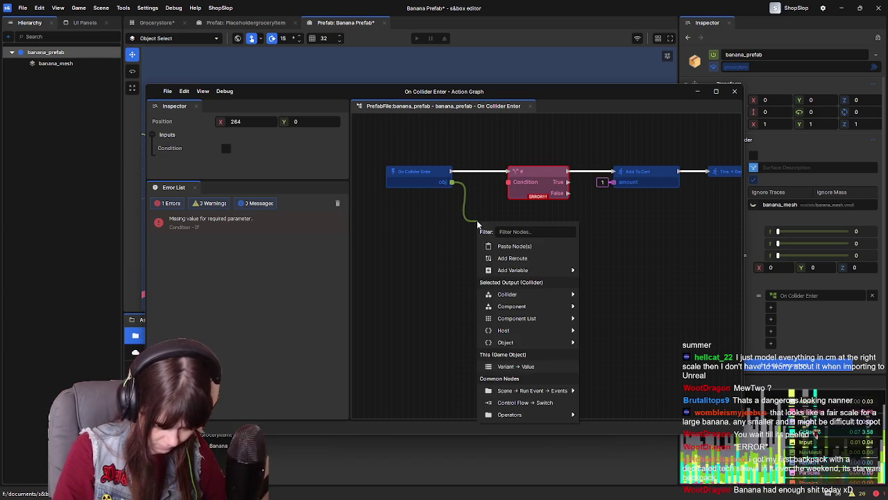
pyautogui.write('game obj')
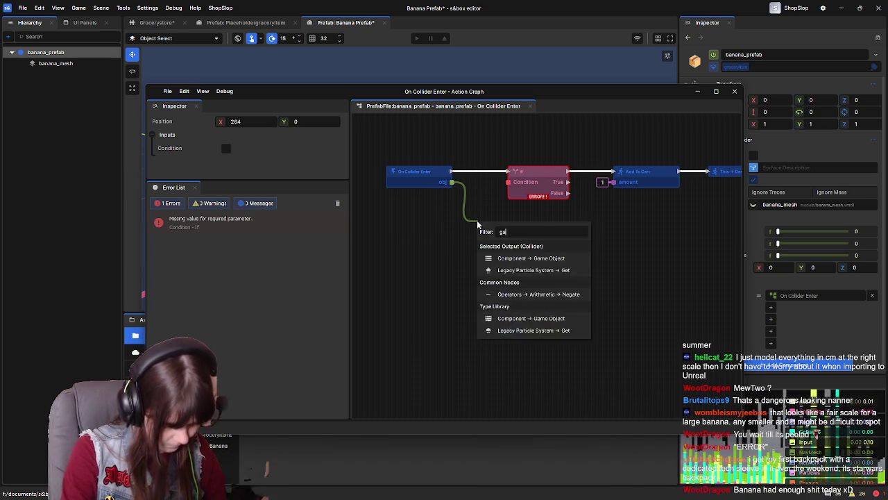
pyautogui.click(521, 258)
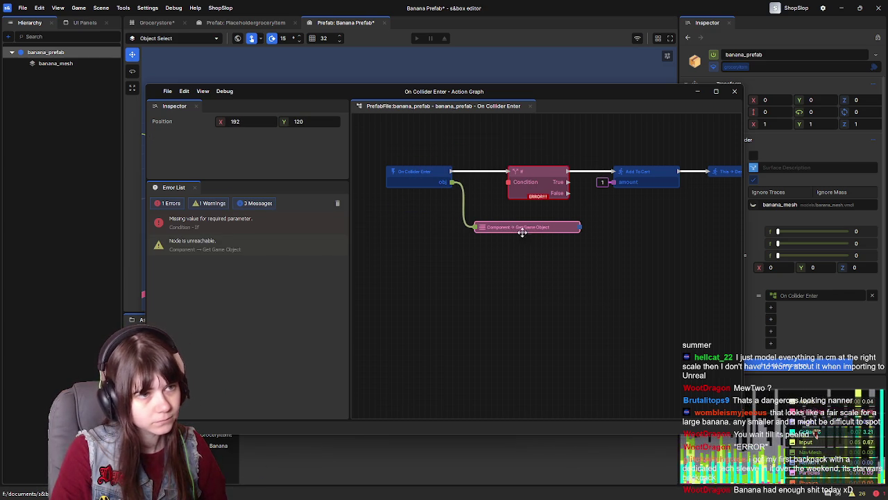
pyautogui.moveTo(531, 229)
pyautogui.mouseDown()
pyautogui.moveTo(460, 221)
pyautogui.moveTo(456, 193)
pyautogui.mouseUp()
pyautogui.moveTo(630, 190); pyautogui.dragTo(571, 250)
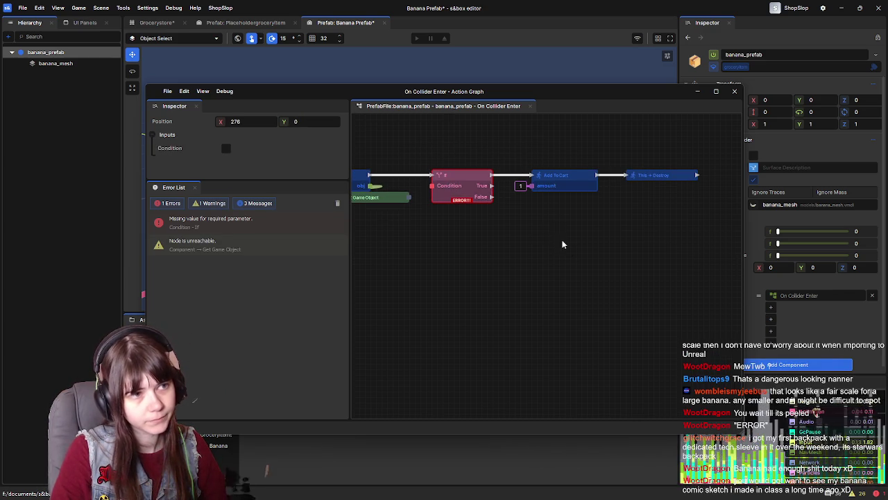
pyautogui.click(468, 186)
pyautogui.moveTo(468, 186); pyautogui.dragTo(537, 176)
pyautogui.moveTo(476, 233); pyautogui.dragTo(591, 231)
# Add a Get Tags node fed from Get Game Object's output
pyautogui.moveTo(520, 233); pyautogui.dragTo(519, 231)
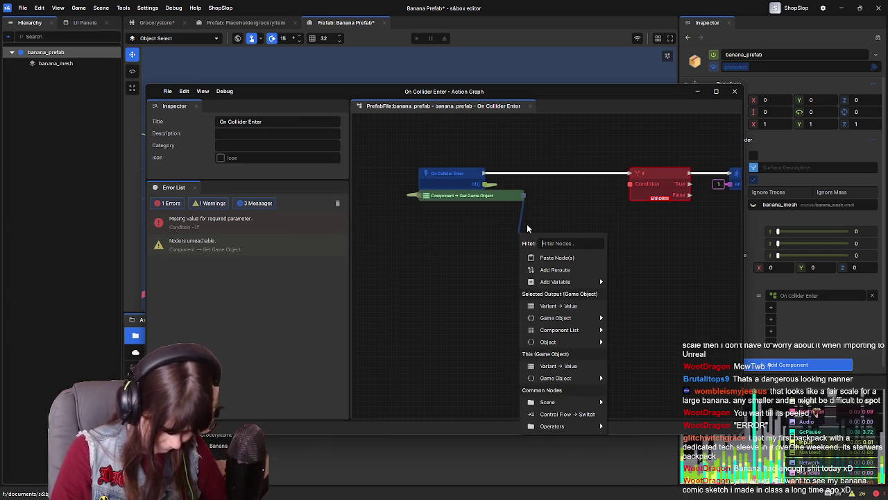
pyautogui.write('tag')
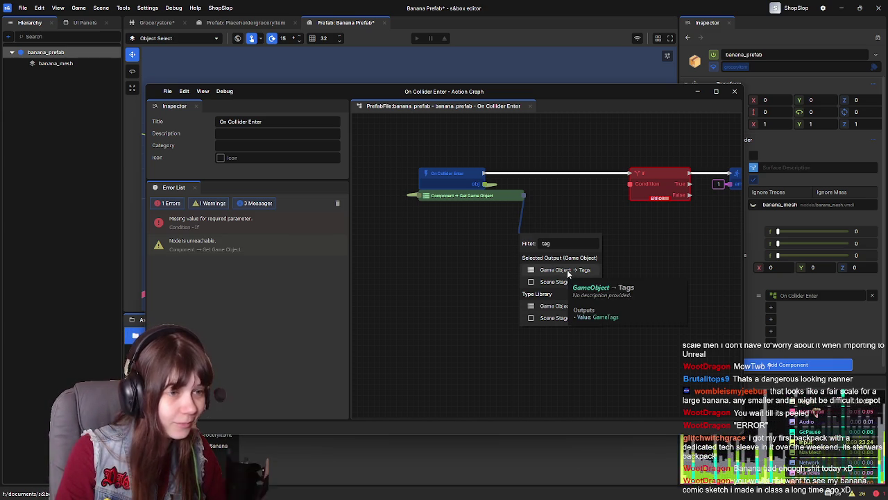
pyautogui.click(558, 270)
pyautogui.moveTo(564, 243); pyautogui.dragTo(478, 208)
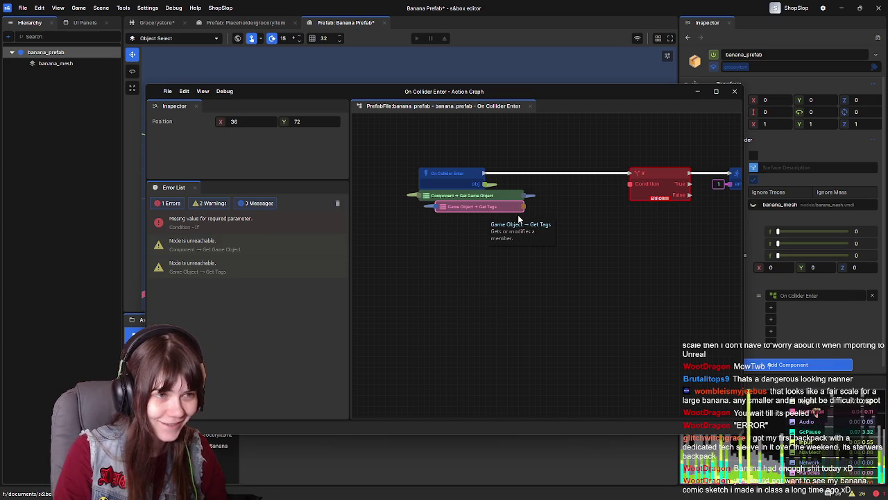
# Add a Has tag check fed by the Tags output and driving the If condition
pyautogui.moveTo(525, 206); pyautogui.dragTo(474, 248)
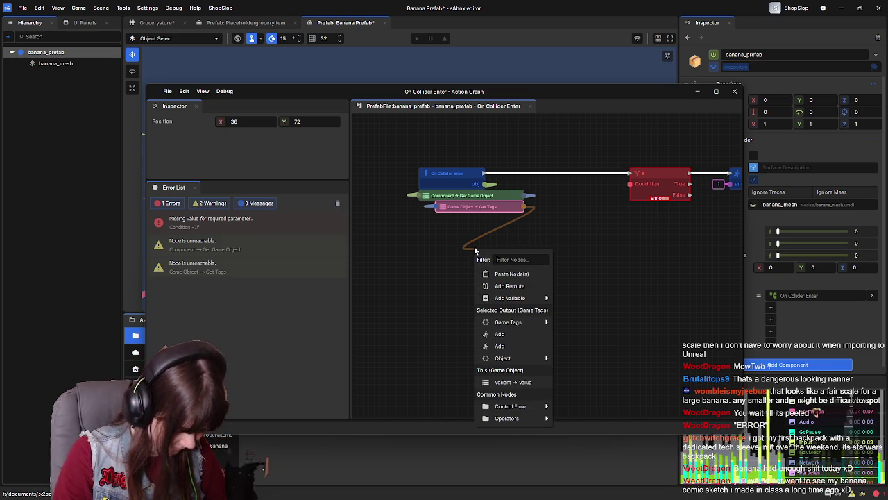
pyautogui.write('has')
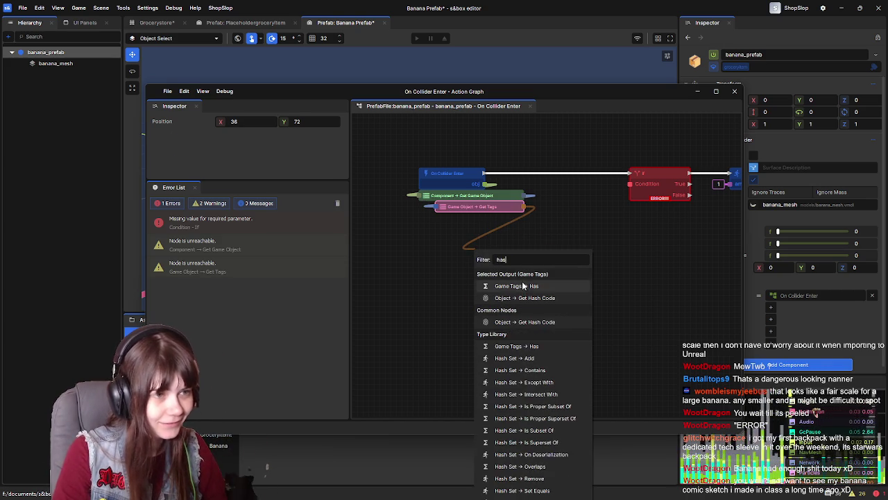
pyautogui.click(524, 286)
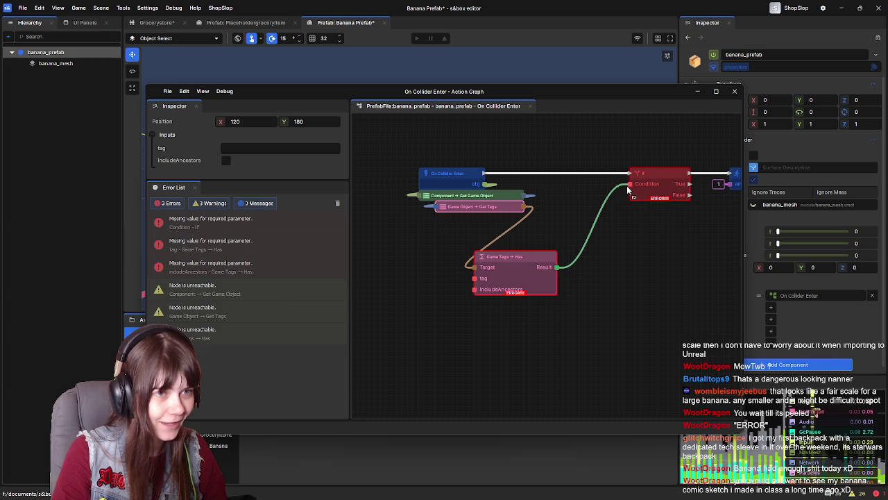
pyautogui.moveTo(628, 188); pyautogui.dragTo(629, 185)
pyautogui.moveTo(525, 257); pyautogui.dragTo(491, 222)
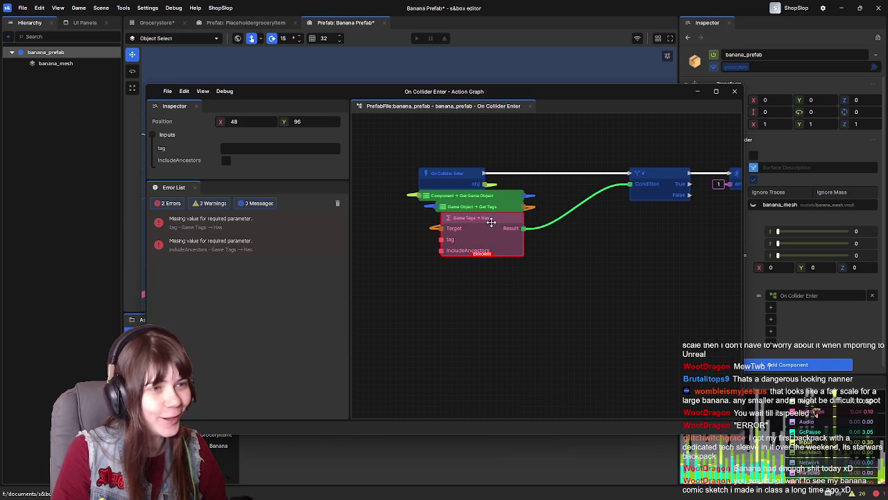
pyautogui.click(573, 306)
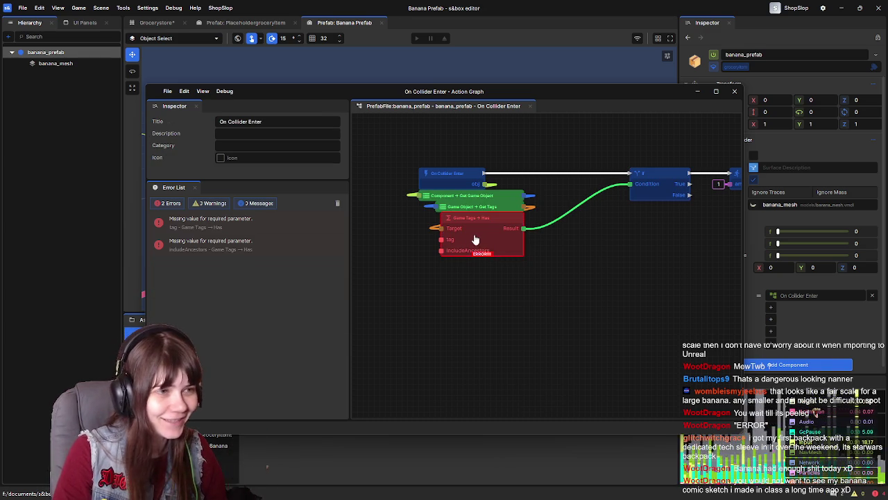
pyautogui.moveTo(442, 227); pyautogui.dragTo(479, 237)
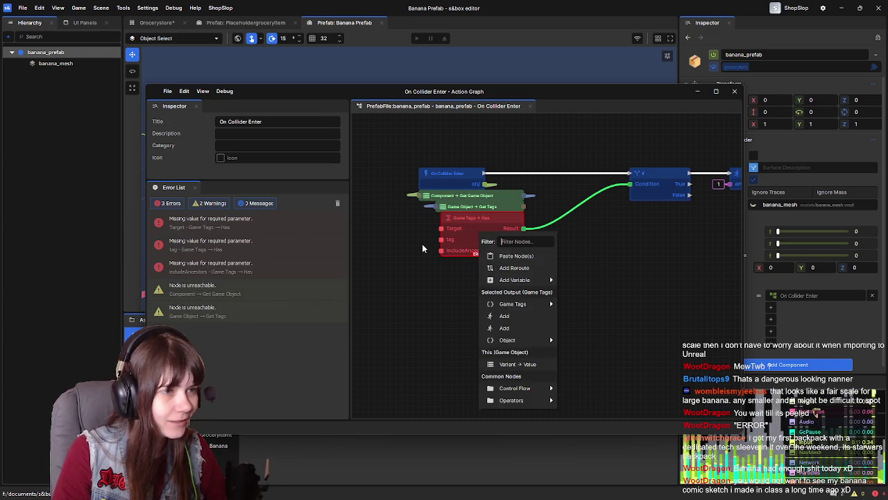
pyautogui.click(402, 273)
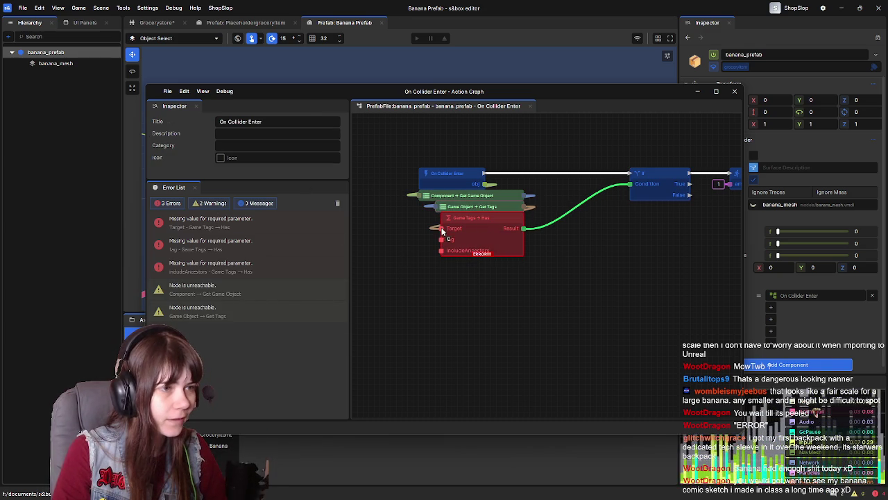
pyautogui.moveTo(441, 230); pyautogui.dragTo(442, 229)
# Set the Has node's IncludeAncestors to False and its tag to player
pyautogui.click(510, 238)
pyautogui.click(225, 161)
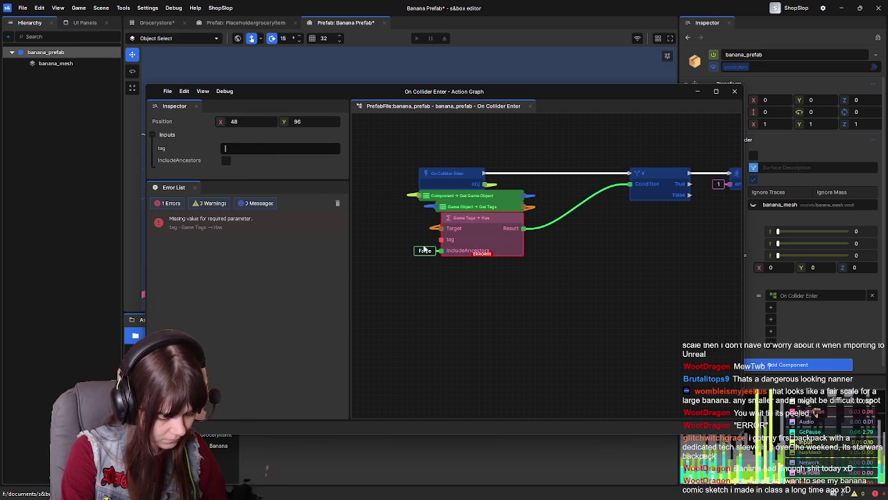
pyautogui.write('play')
pyautogui.moveTo(661, 233); pyautogui.dragTo(542, 252)
# Line Add To Cart and Destroy up with the If True output and close the graph
pyautogui.moveTo(590, 200); pyautogui.dragTo(473, 203)
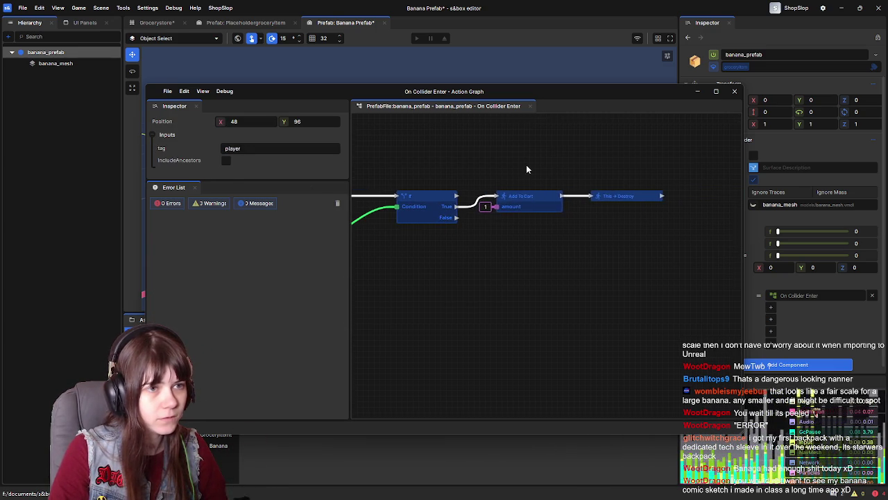
pyautogui.moveTo(528, 169); pyautogui.dragTo(631, 214)
pyautogui.click(538, 179)
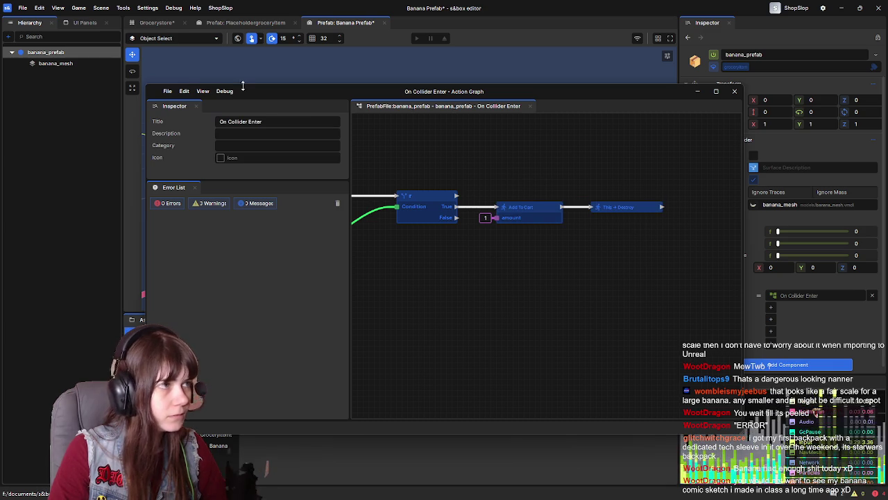
pyautogui.moveTo(511, 158); pyautogui.dragTo(527, 161)
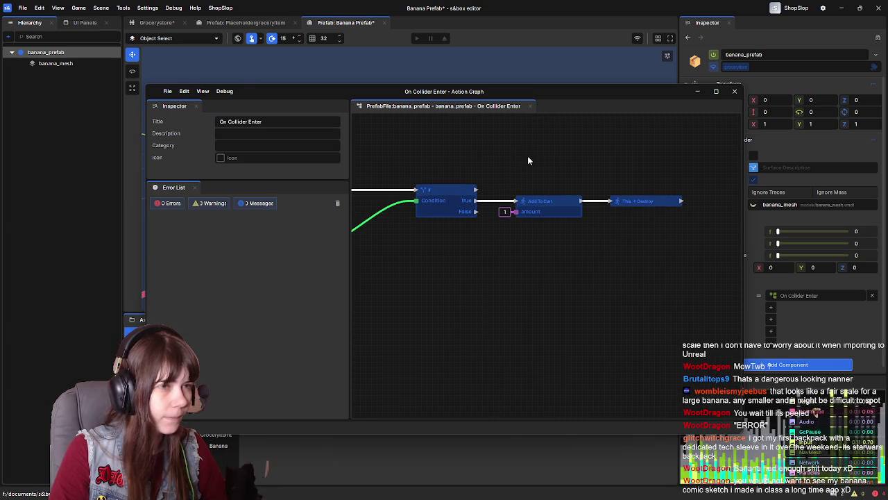
pyautogui.click(734, 91)
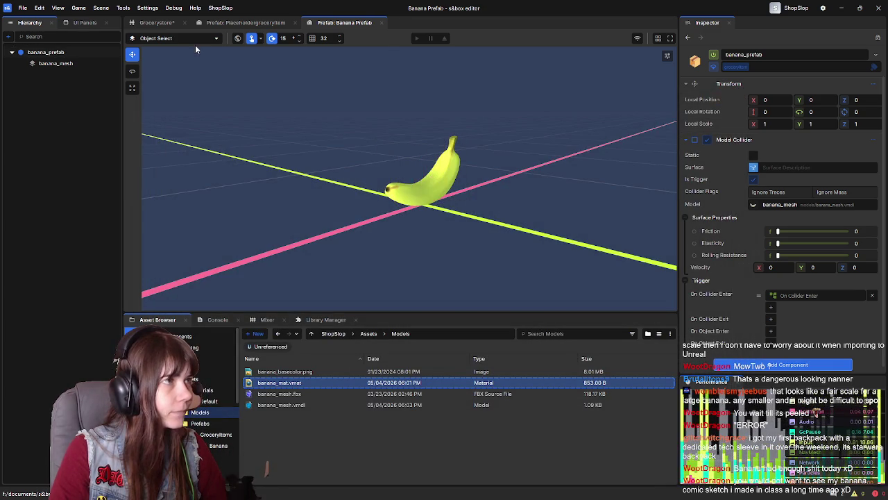
# Playtest the Grocerystore scene by walking the character into the banana, then leave
pyautogui.click(155, 22)
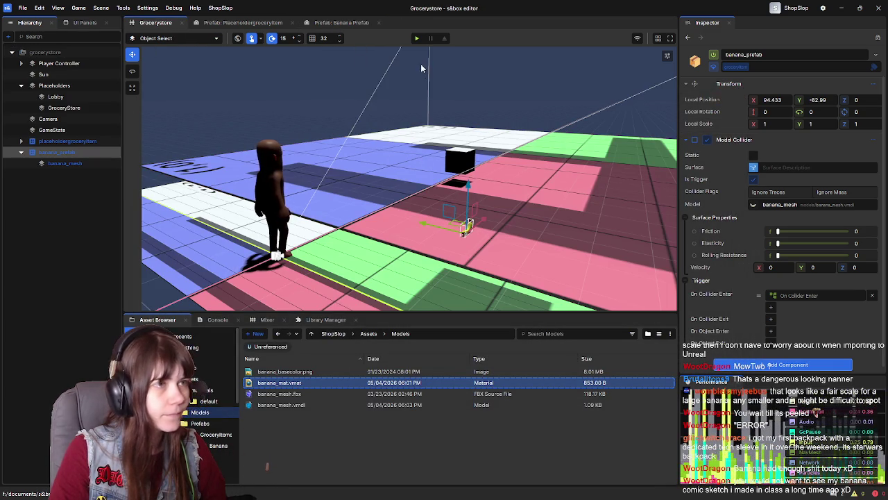
pyautogui.click(416, 39)
pyautogui.press('w')
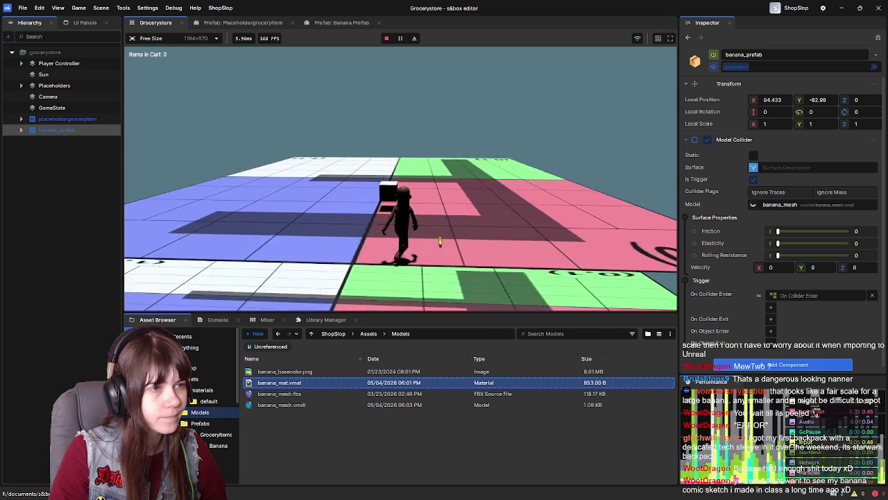
pyautogui.press('w')
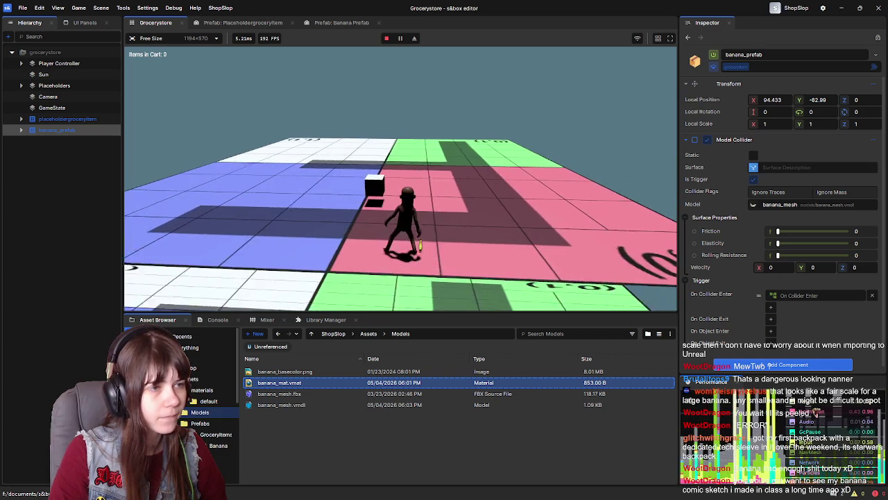
pyautogui.press('Escape')
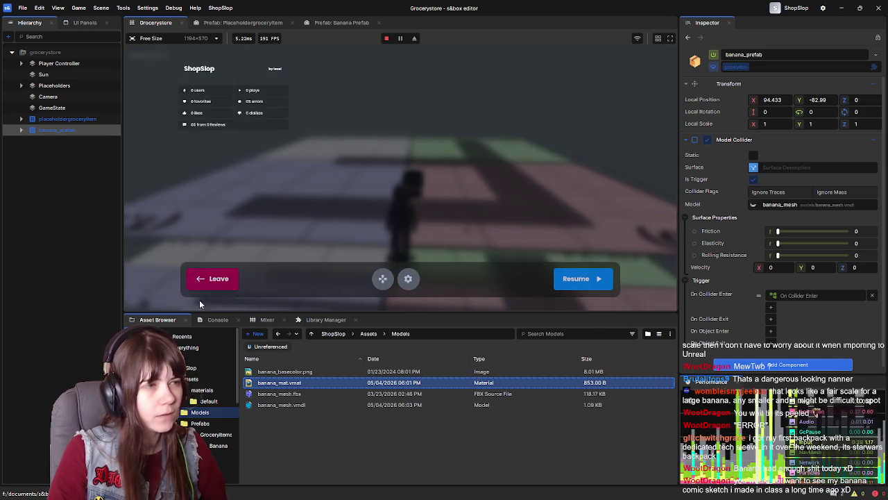
pyautogui.click(208, 279)
# Go back to the Banana Prefab and select banana_prefab
pyautogui.click(313, 24)
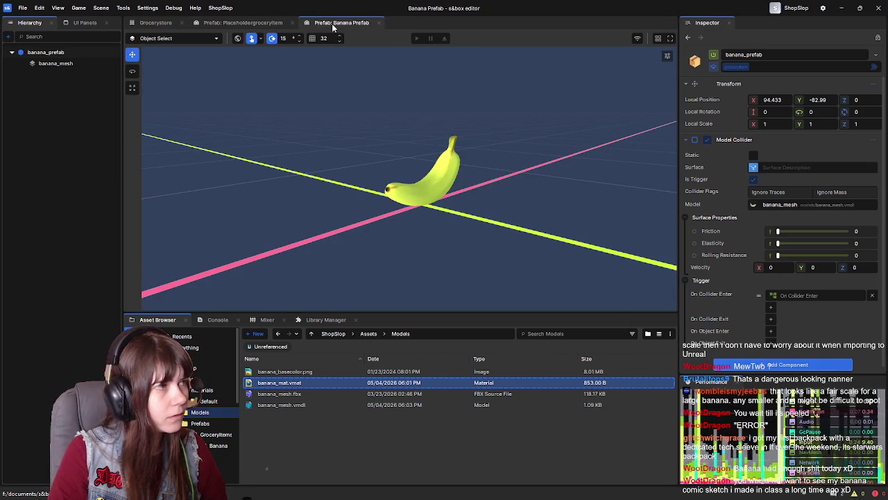
pyautogui.click(79, 53)
pyautogui.scroll(-1, 753, 285)
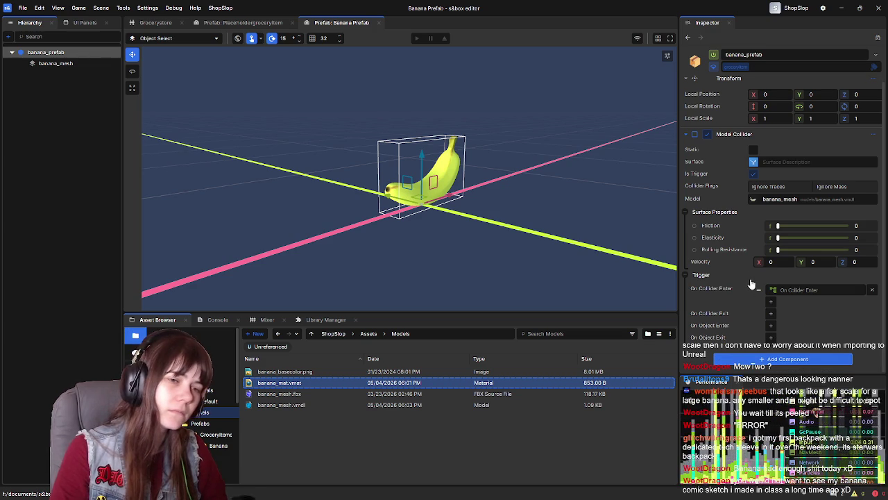
# Add a Collider - Box component to the banana prefab via a 'box col' search
pyautogui.click(689, 139)
pyautogui.click(791, 161)
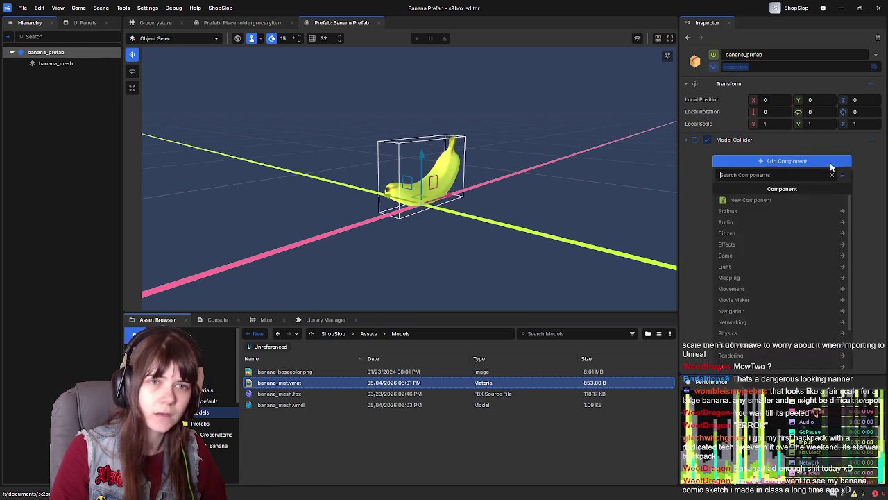
pyautogui.write('box col')
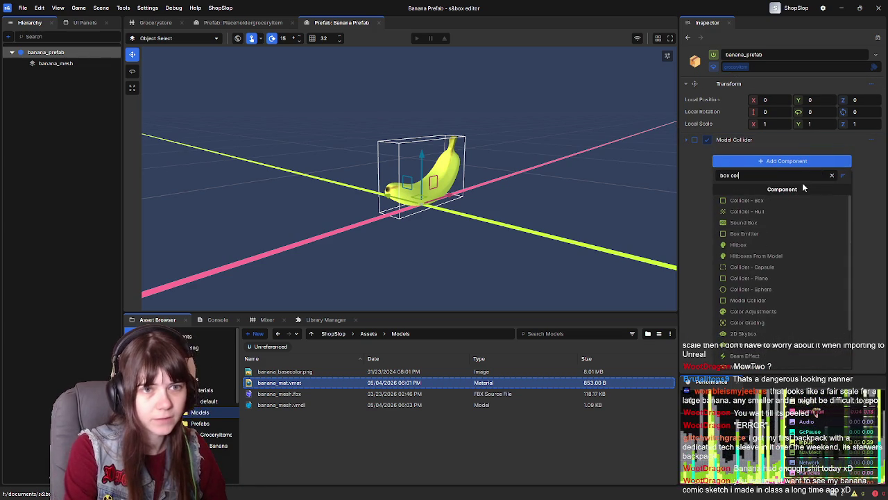
pyautogui.click(767, 200)
pyautogui.scroll(-5, 486, 218)
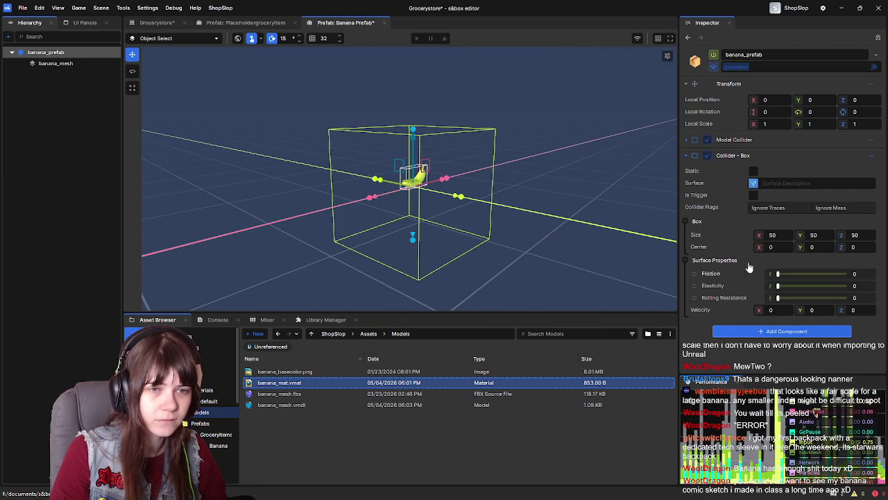
# Make the box collider a trigger and create its On Collider Enter action graph
pyautogui.click(753, 185)
pyautogui.click(732, 73)
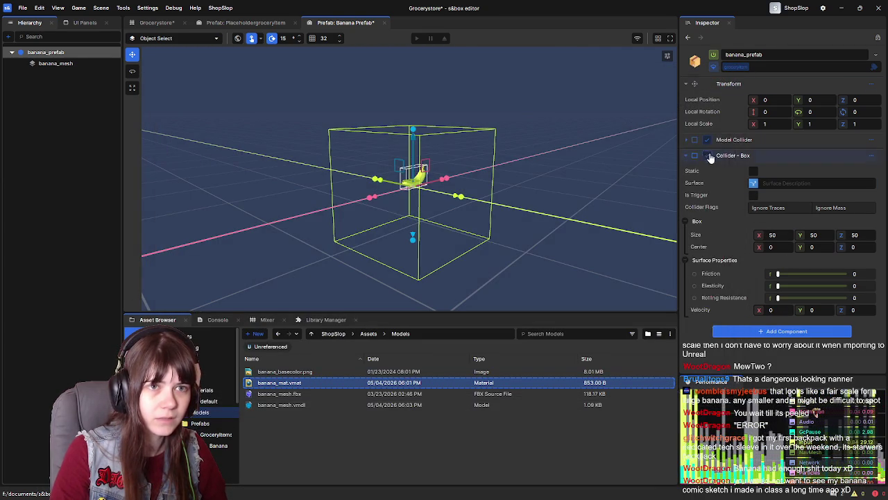
pyautogui.click(687, 140)
pyautogui.click(689, 140)
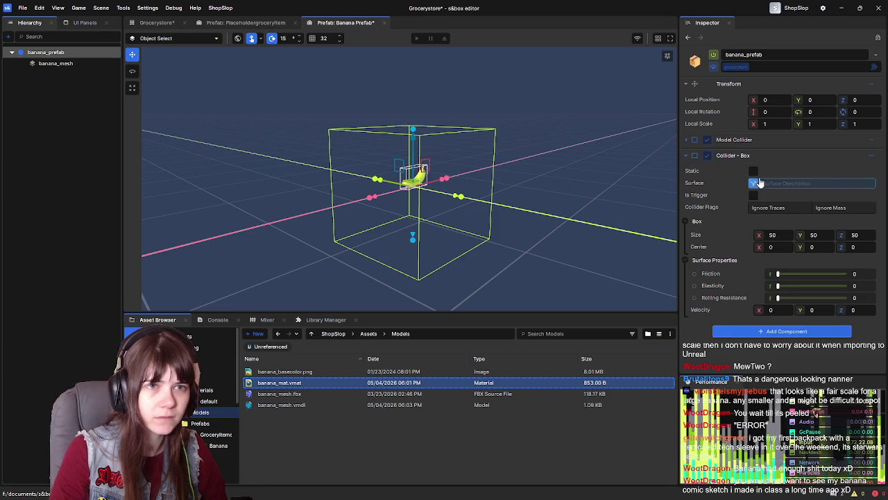
pyautogui.click(756, 197)
pyautogui.scroll(-1, 736, 288)
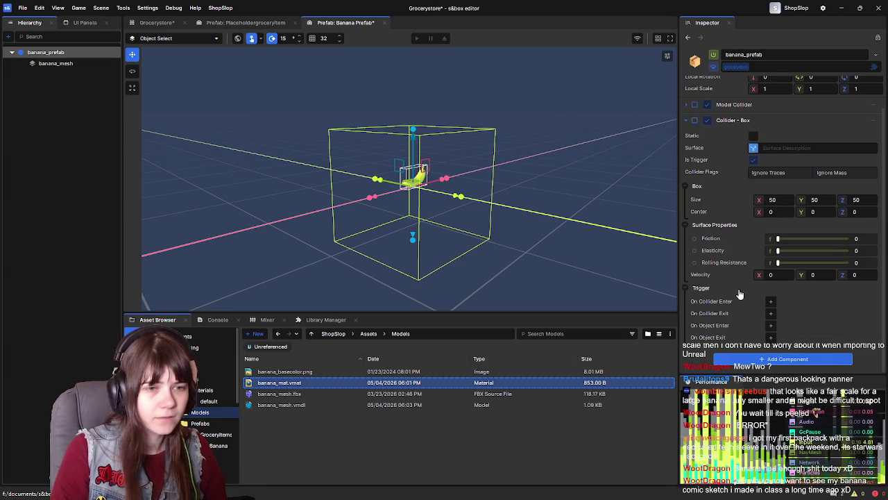
pyautogui.click(795, 304)
pyautogui.scroll(2, 788, 143)
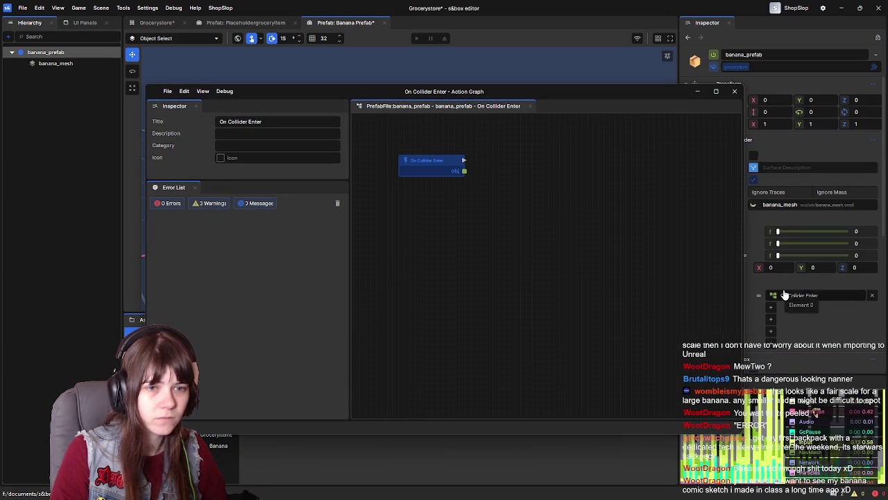
# Copy the old graph's nodes into the new graph and delete the duplicate On Collider Enter node
pyautogui.click(810, 303)
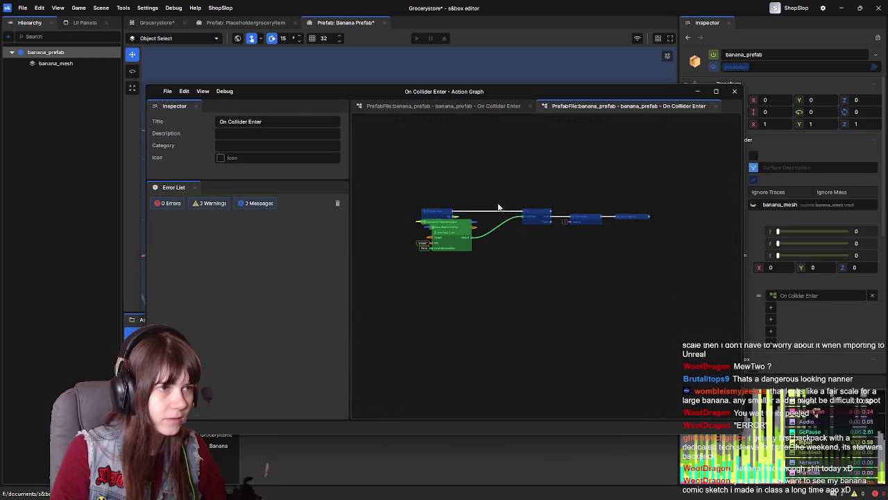
pyautogui.moveTo(387, 179); pyautogui.dragTo(657, 278)
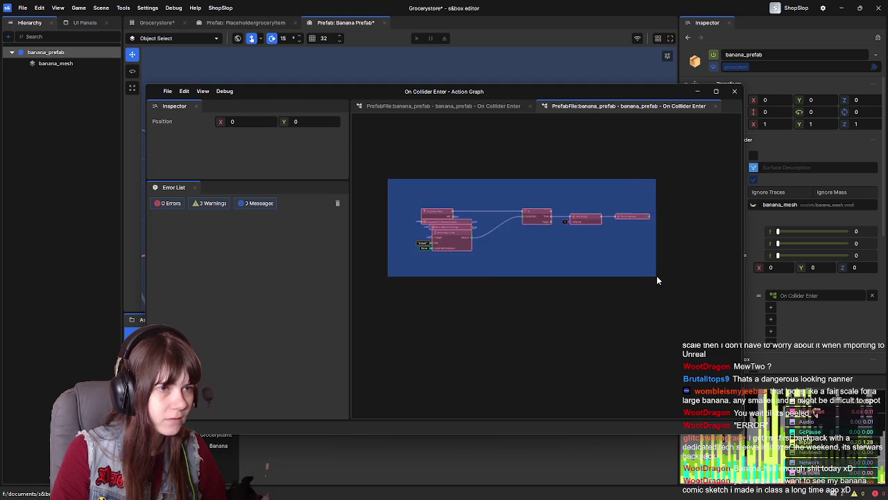
pyautogui.click(714, 105)
pyautogui.hotkey('ctrl', 'v')
pyautogui.moveTo(426, 204)
pyautogui.mouseDown()
pyautogui.moveTo(455, 195)
pyautogui.moveTo(441, 205)
pyautogui.mouseUp()
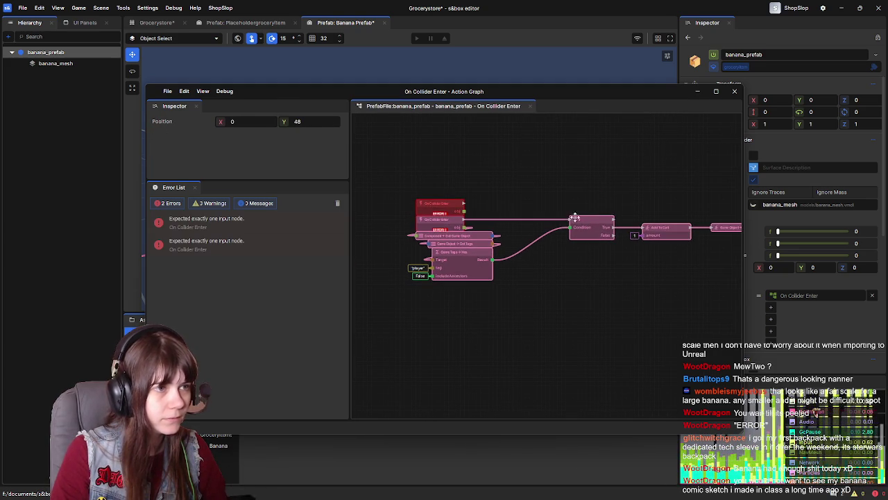
pyautogui.press('Delete')
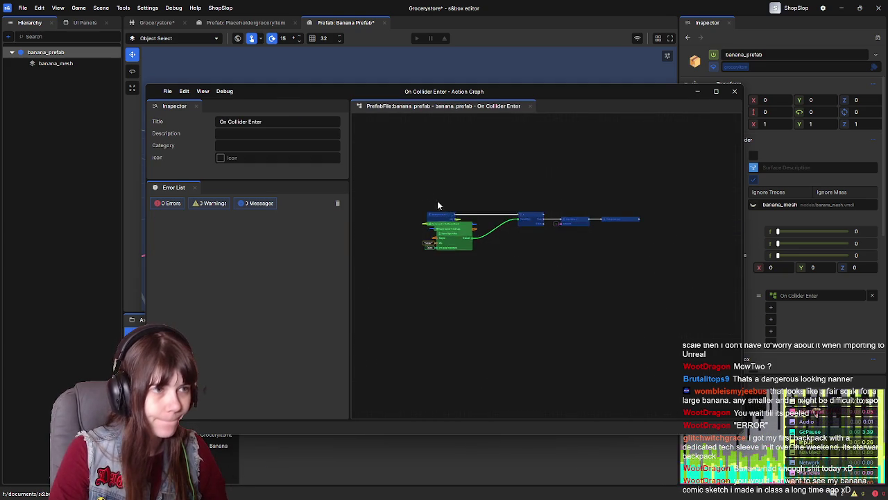
# Move the whole graph up together, then close it and clear the prefab selection
pyautogui.hotkey('ctrl', 'a')
pyautogui.moveTo(462, 223); pyautogui.dragTo(461, 199)
pyautogui.click(516, 177)
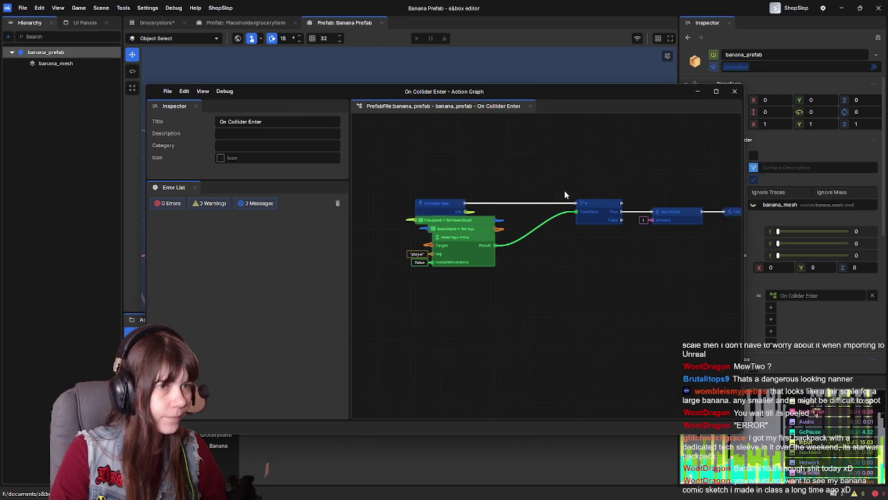
pyautogui.click(734, 91)
pyautogui.click(91, 117)
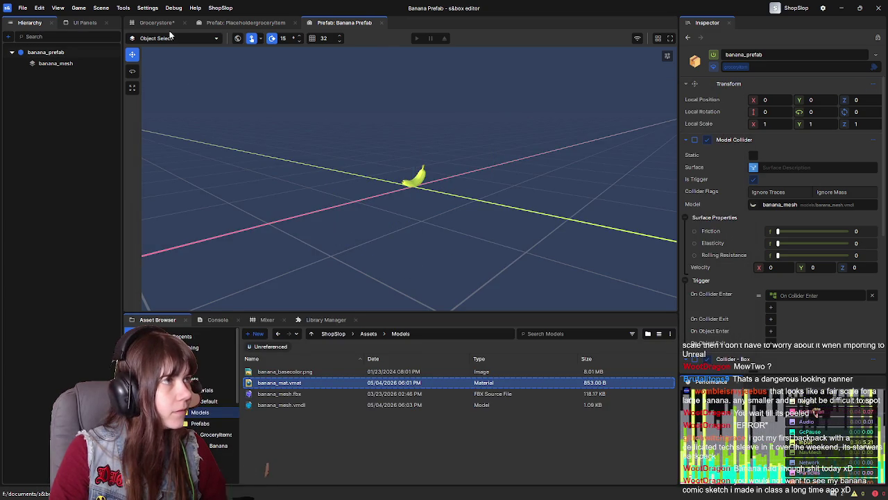
# Save the Grocerystore scene and playtest it by walking into the banana
pyautogui.click(156, 22)
pyautogui.hotkey('ctrl', 's')
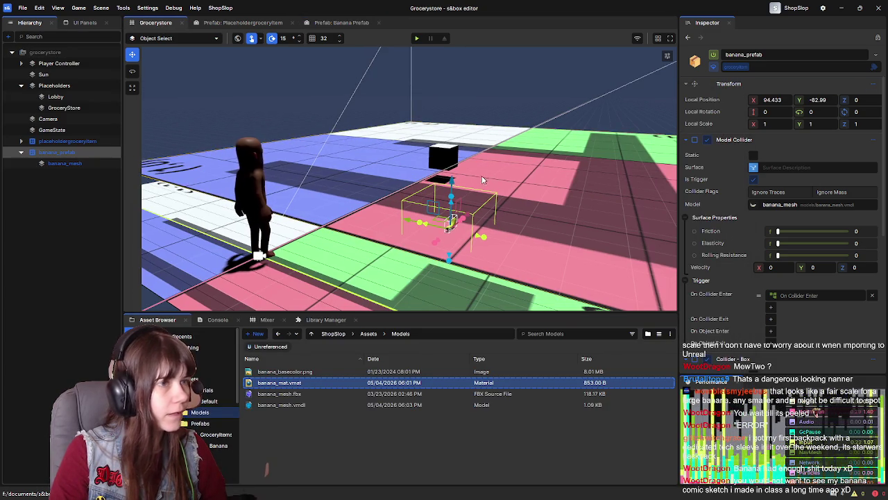
pyautogui.click(418, 39)
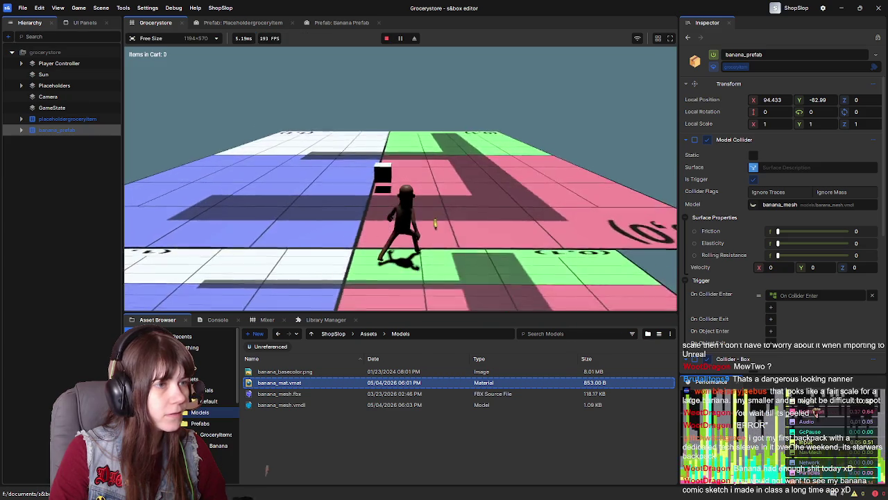
pyautogui.press('w')
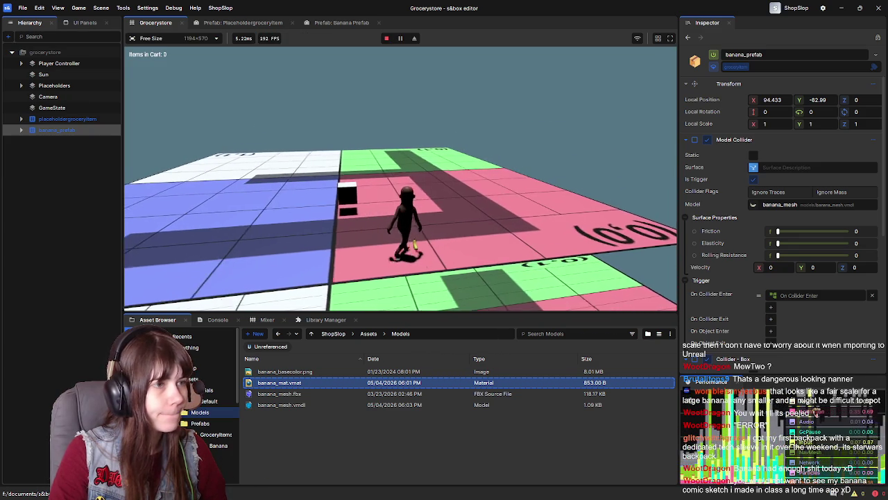
pyautogui.press('Escape')
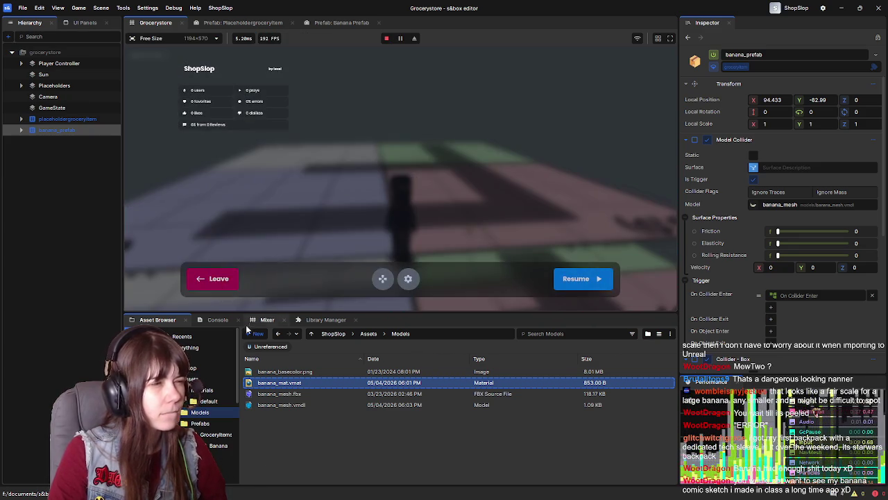
pyautogui.click(590, 270)
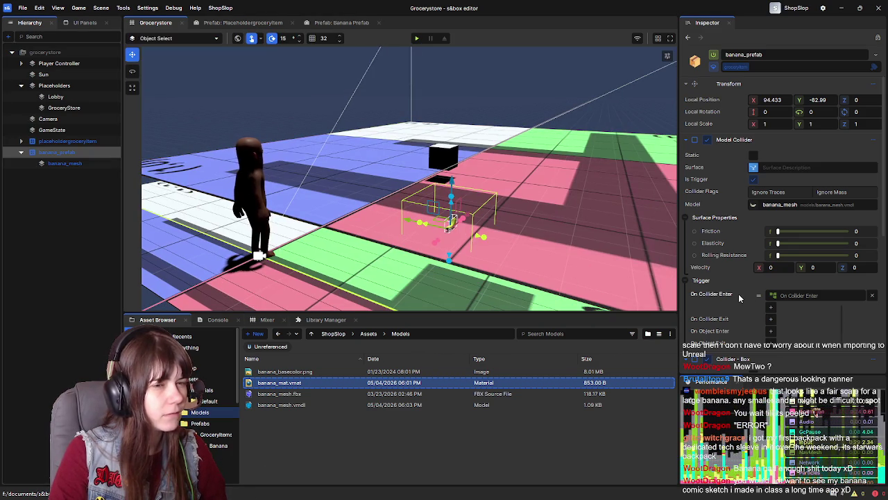
pyautogui.scroll(-5, 738, 295)
pyautogui.scroll(5, 738, 293)
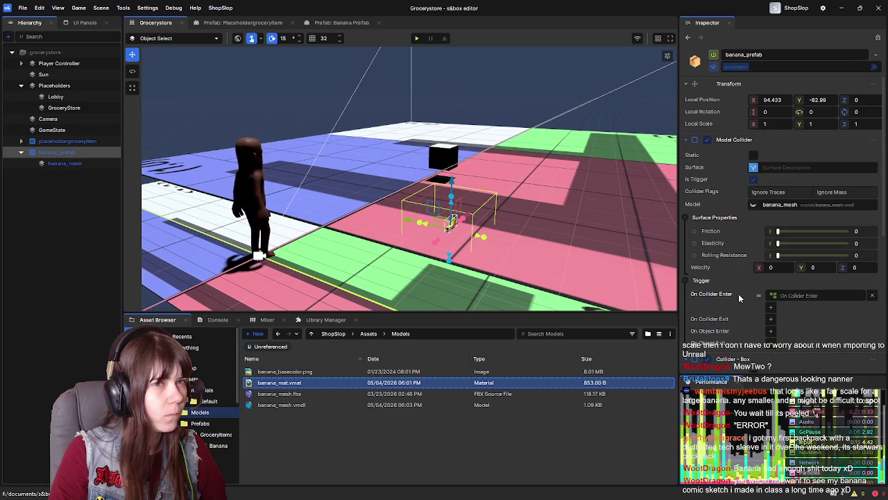
# Remove the banana prefab's old Model Collider, then save the Grocerystore scene
pyautogui.click(337, 23)
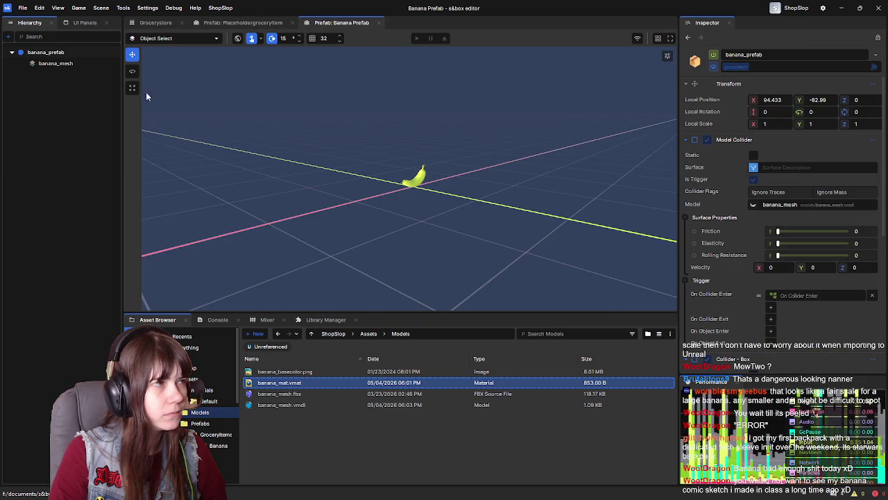
pyautogui.click(68, 54)
pyautogui.click(875, 142)
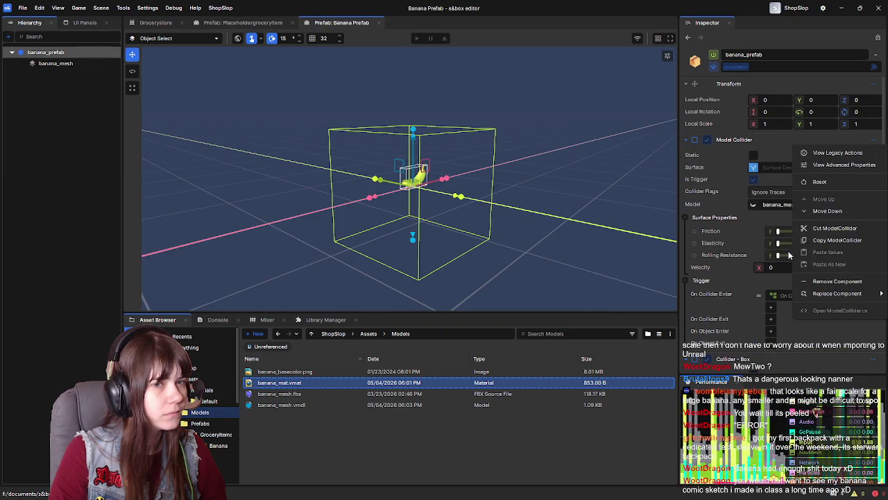
pyautogui.click(840, 292)
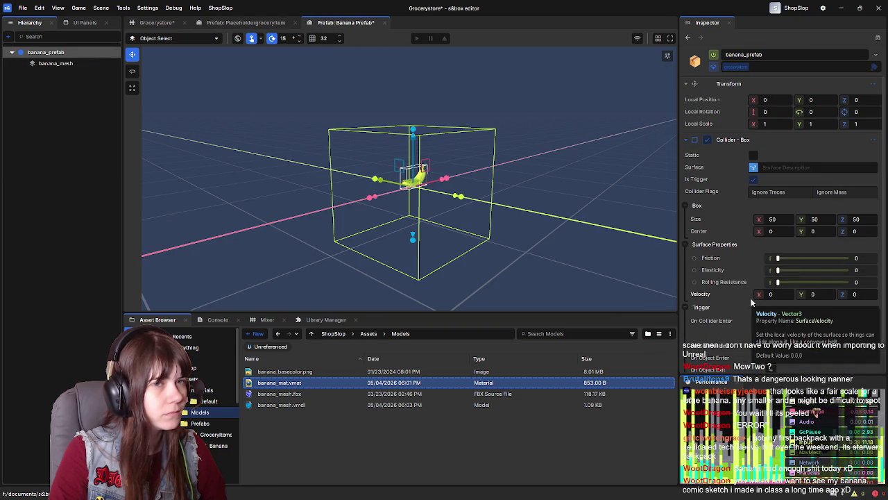
pyautogui.click(51, 65)
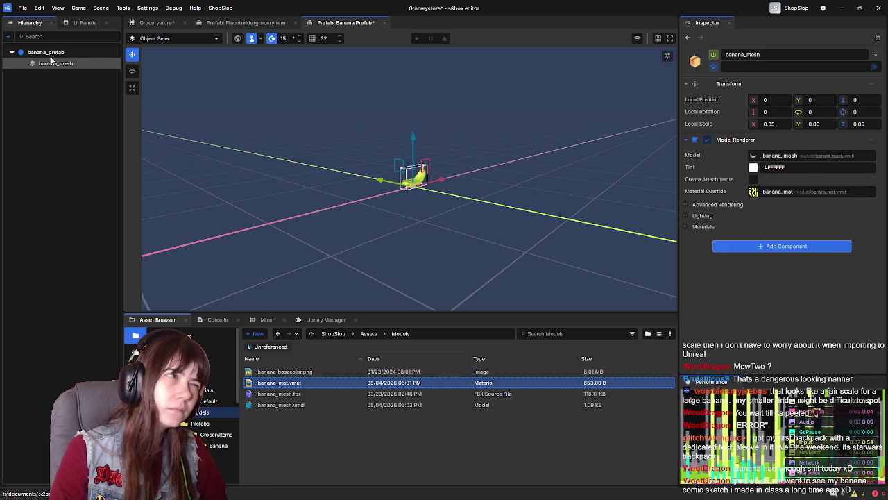
pyautogui.click(46, 52)
pyautogui.click(173, 23)
pyautogui.hotkey('ctrl', 's')
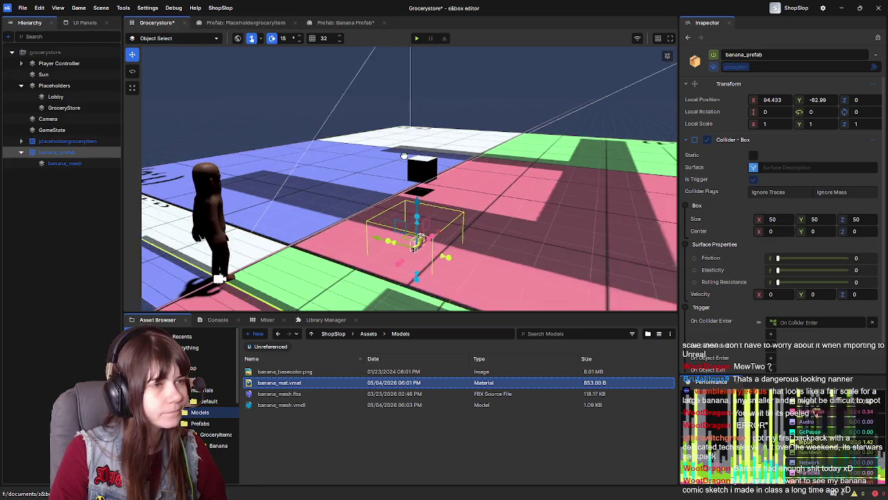
# Run a quick playtest of the grocery scene and leave it
pyautogui.click(414, 40)
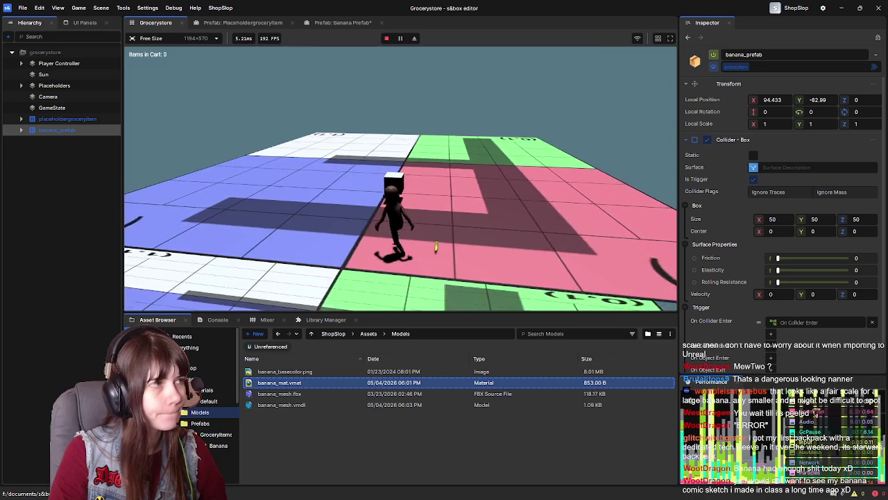
pyautogui.press('Escape')
pyautogui.click(215, 278)
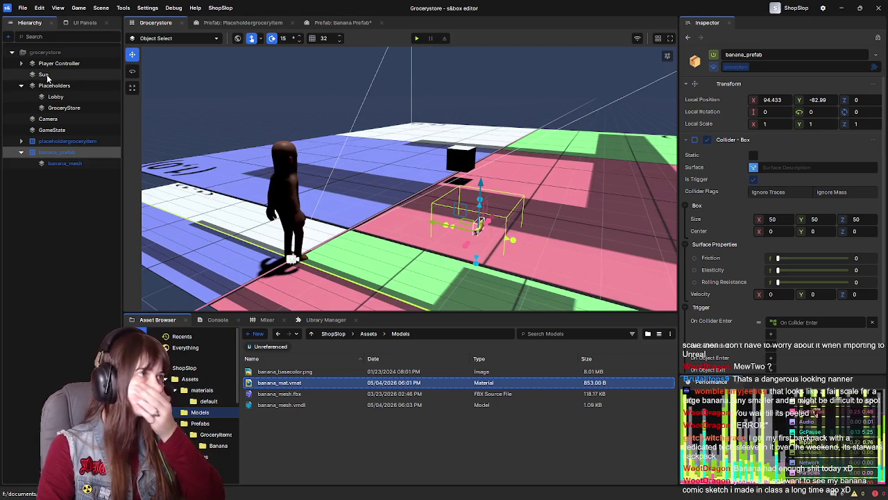
# Compare placeholdergroceryitem's trigger setup against banana_prefab and its banana_mesh child
pyautogui.click(59, 64)
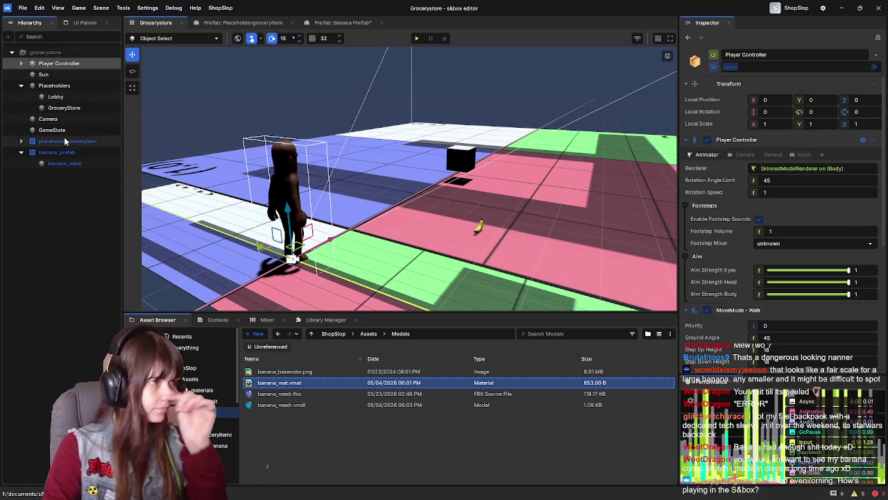
pyautogui.click(71, 142)
pyautogui.click(64, 153)
pyautogui.click(67, 163)
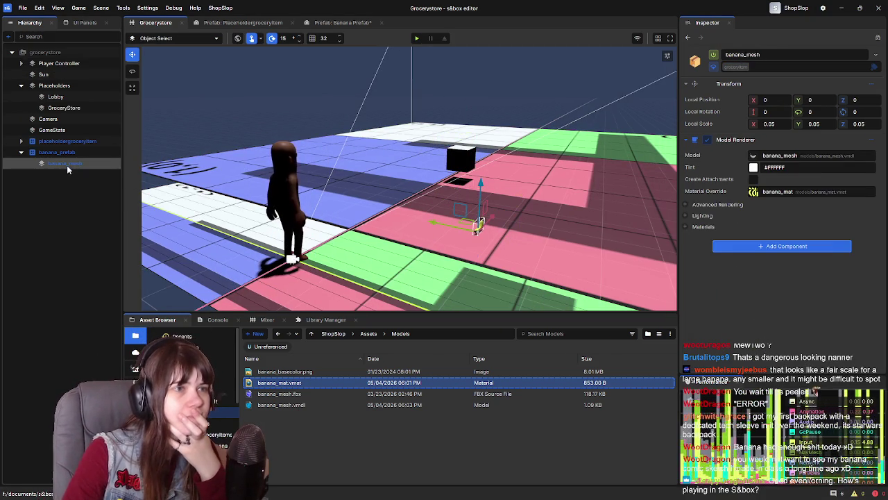
pyautogui.click(67, 208)
pyautogui.moveTo(61, 152)
pyautogui.mouseDown()
pyautogui.moveTo(66, 167)
pyautogui.moveTo(28, 164)
pyautogui.moveTo(58, 158)
pyautogui.mouseUp()
pyautogui.click(69, 142)
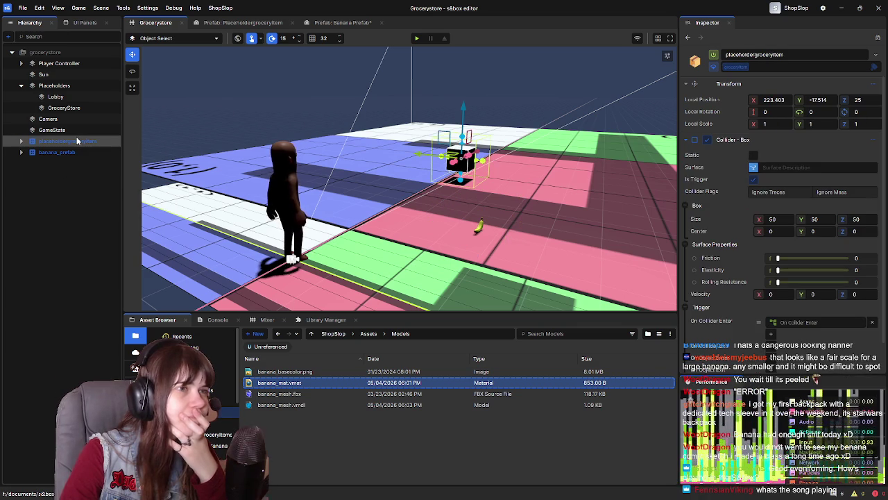
pyautogui.scroll(-1, 711, 286)
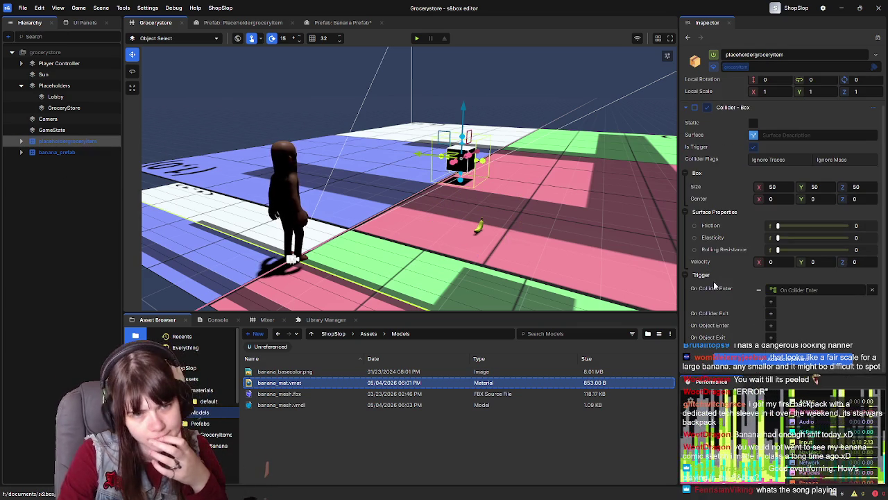
pyautogui.click(57, 152)
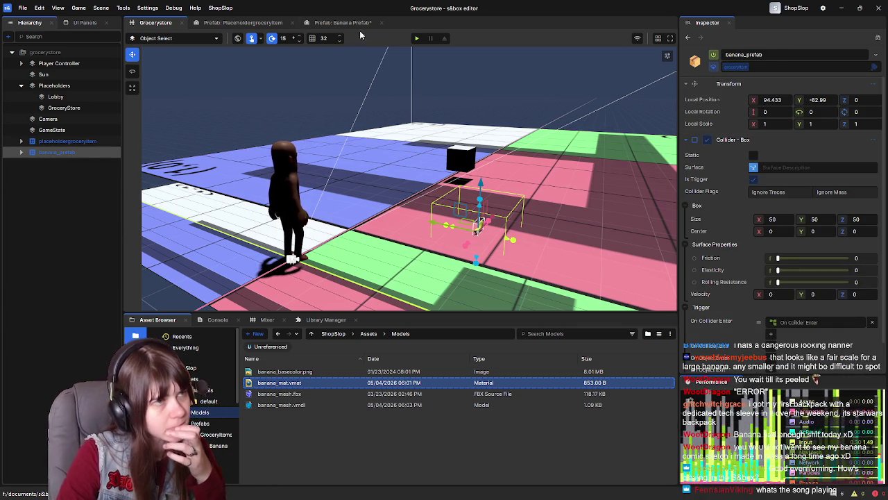
# Playtest walking into the banana until the cart shows 1 item, then reopen the Banana Prefab
pyautogui.click(416, 38)
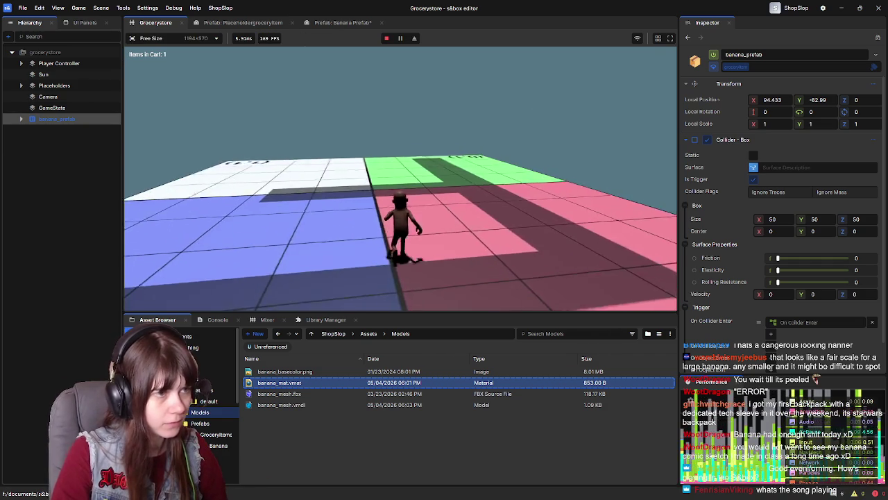
pyautogui.press('w')
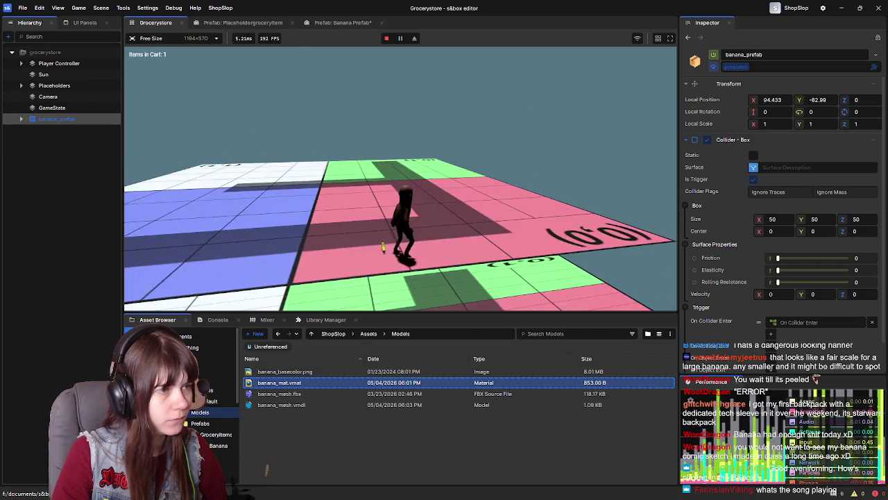
pyautogui.press('Escape')
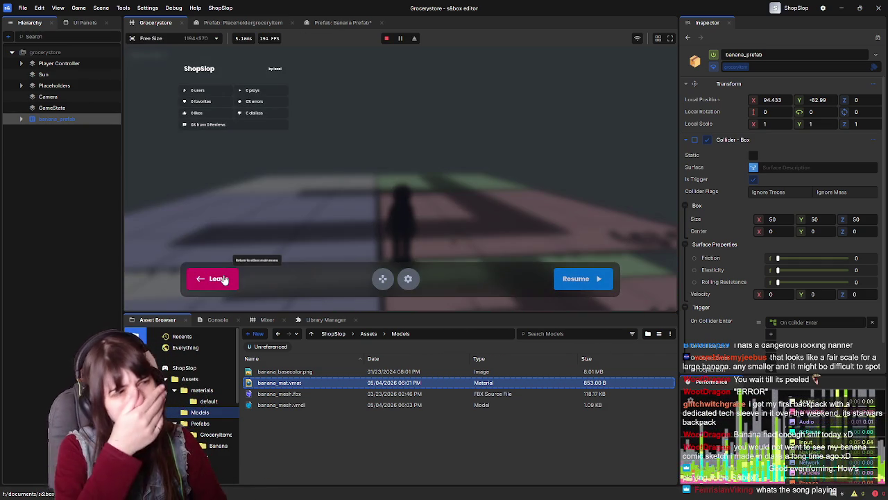
pyautogui.click(224, 278)
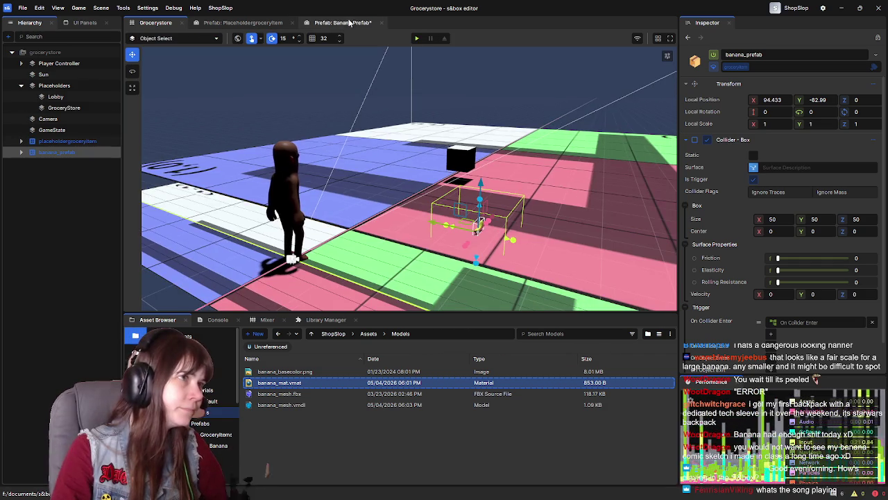
pyautogui.click(343, 22)
pyautogui.scroll(-1, 758, 260)
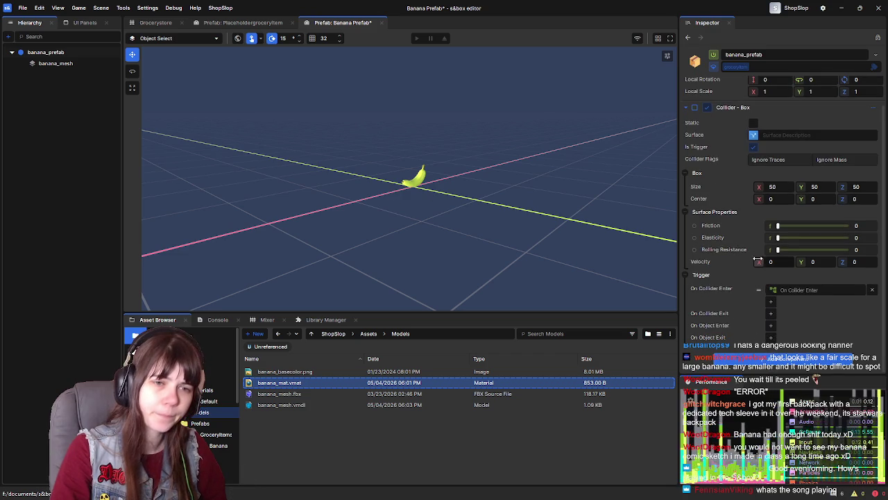
# Compare the banana's On Collider Enter graph with the placeholdergroceryitem prefab's graph
pyautogui.click(812, 291)
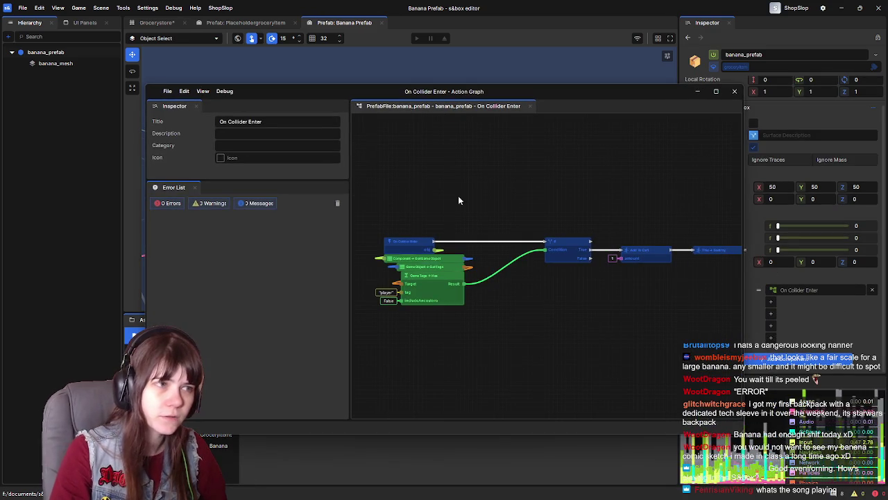
pyautogui.moveTo(590, 308)
pyautogui.mouseDown()
pyautogui.moveTo(458, 283)
pyautogui.moveTo(535, 286)
pyautogui.moveTo(524, 286)
pyautogui.mouseUp()
pyautogui.click(246, 22)
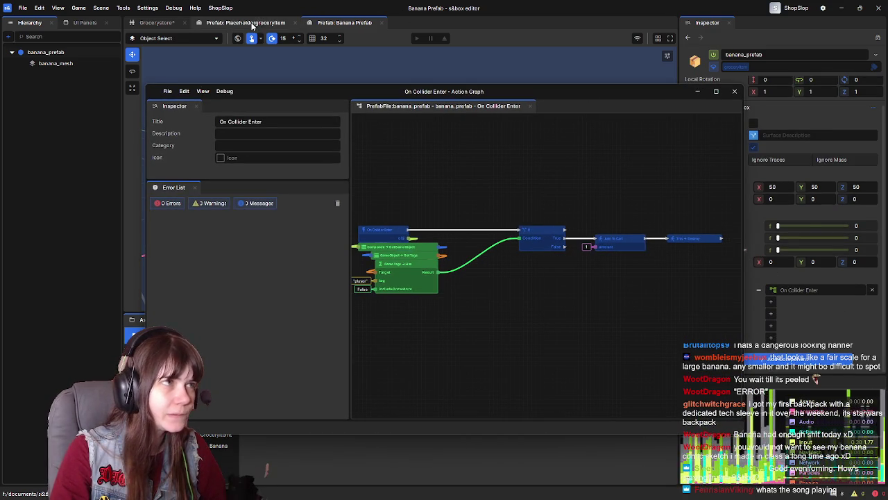
pyautogui.click(820, 332)
pyautogui.moveTo(548, 251); pyautogui.dragTo(559, 283)
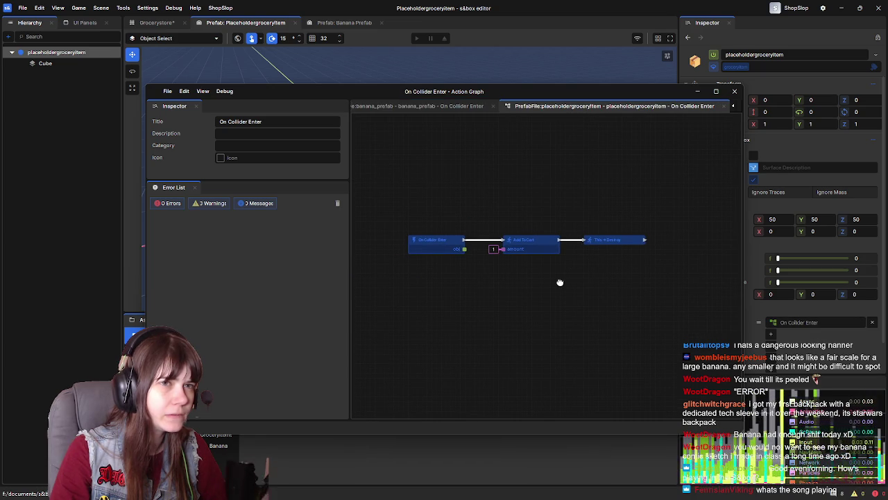
# Set IncludeAncestors to True on the banana graph's player-tag Has node, then show Grocerystore
pyautogui.click(458, 105)
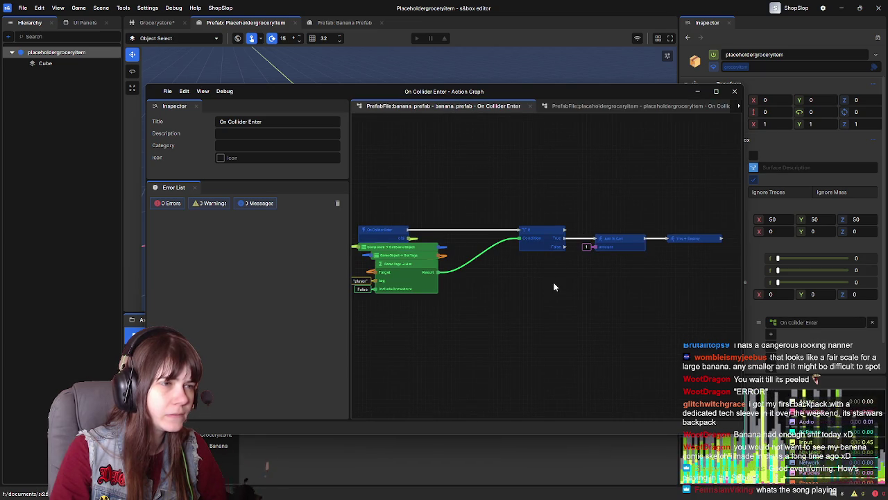
pyautogui.scroll(1, 588, 277)
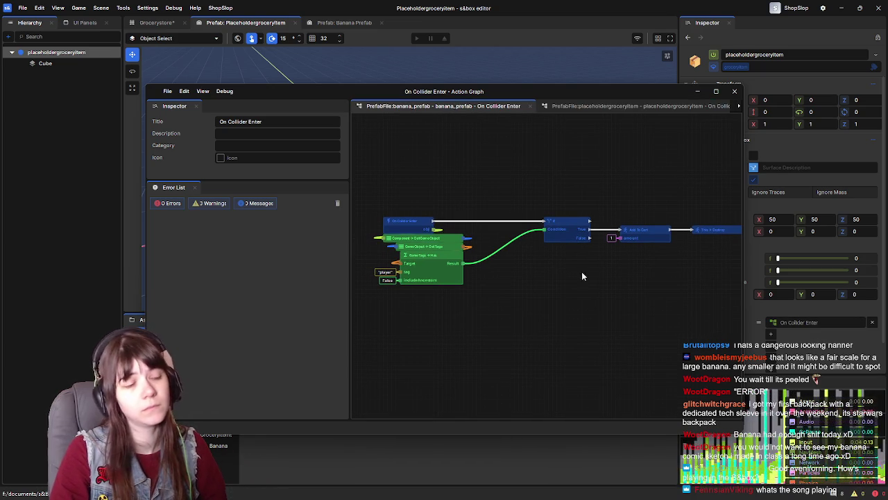
pyautogui.click(427, 269)
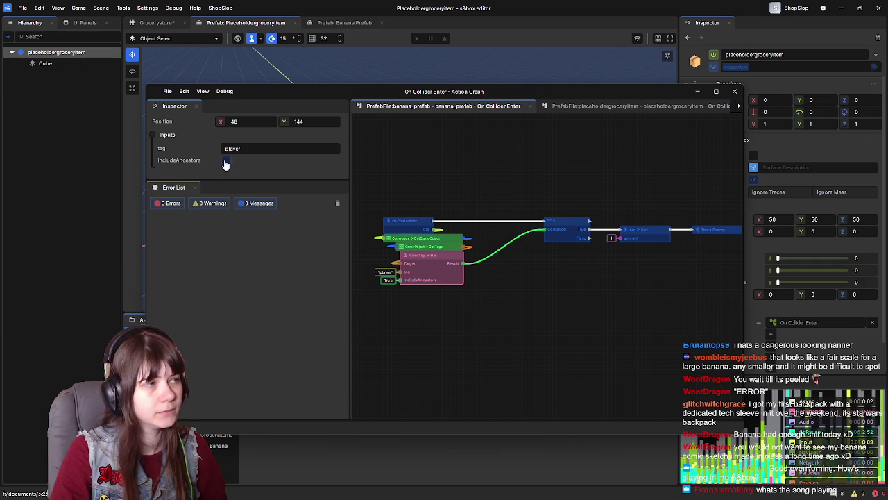
pyautogui.click(519, 179)
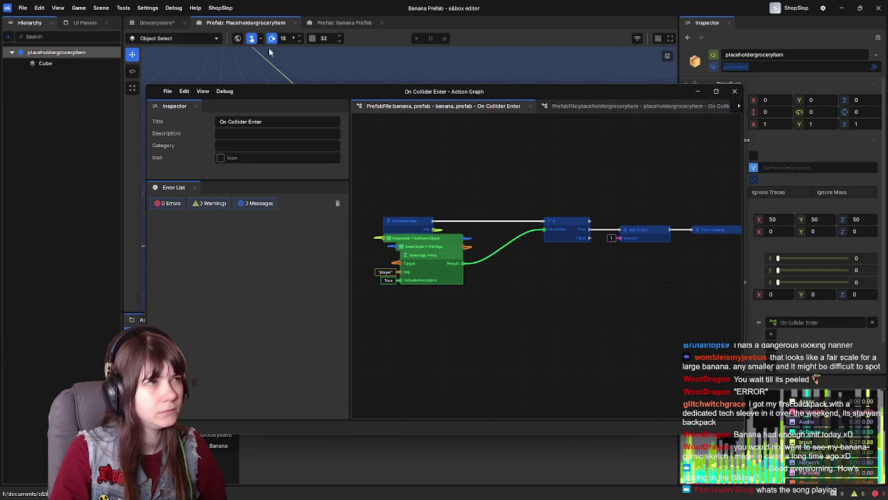
pyautogui.click(735, 91)
pyautogui.click(157, 22)
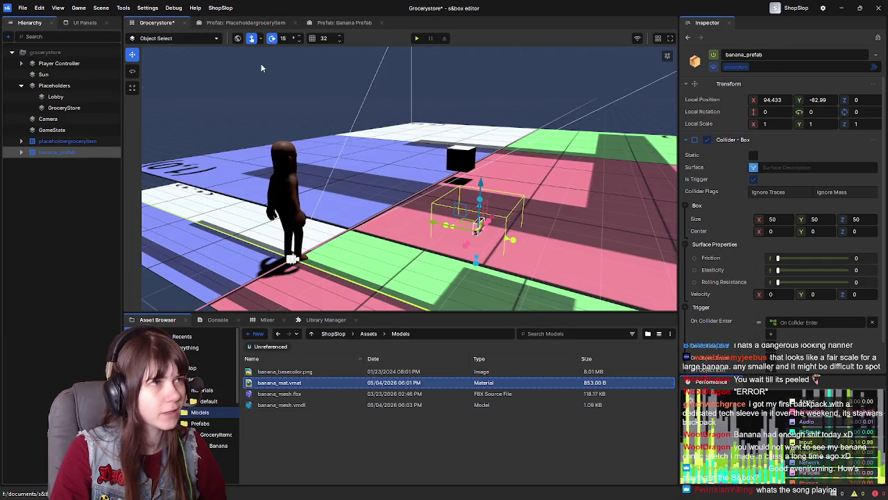
pyautogui.click(417, 38)
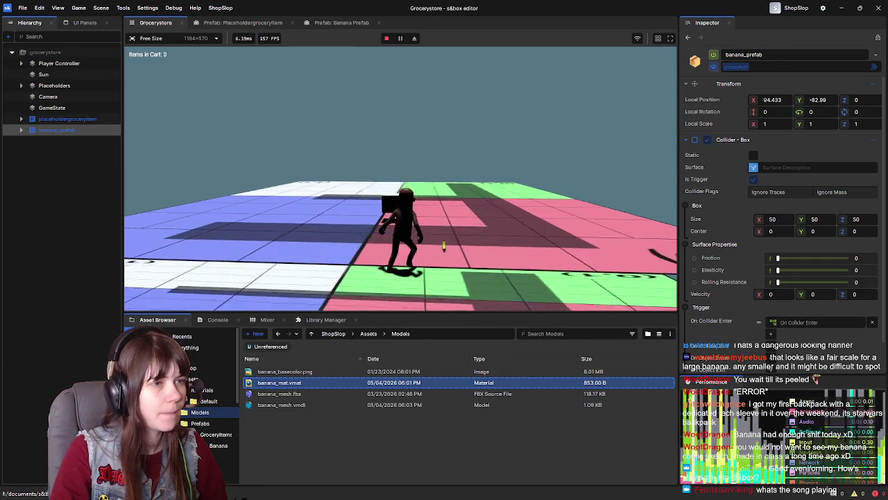
pyautogui.press('w')
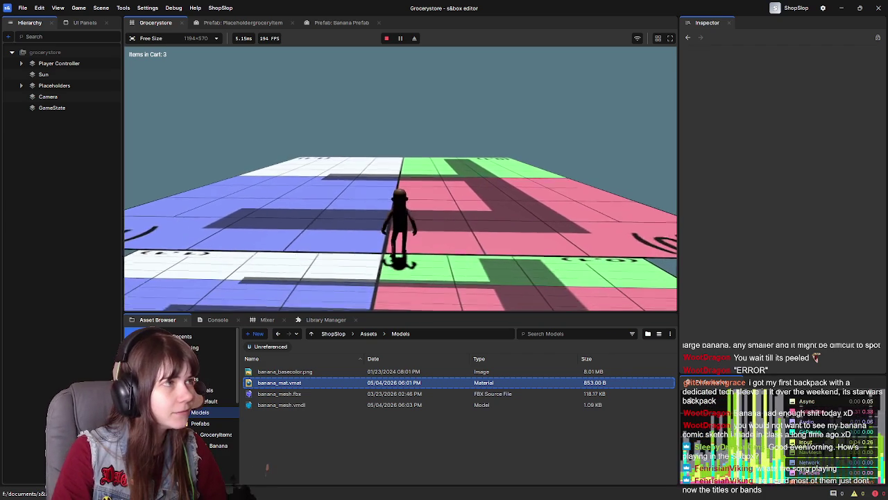
pyautogui.press('Escape')
pyautogui.click(222, 279)
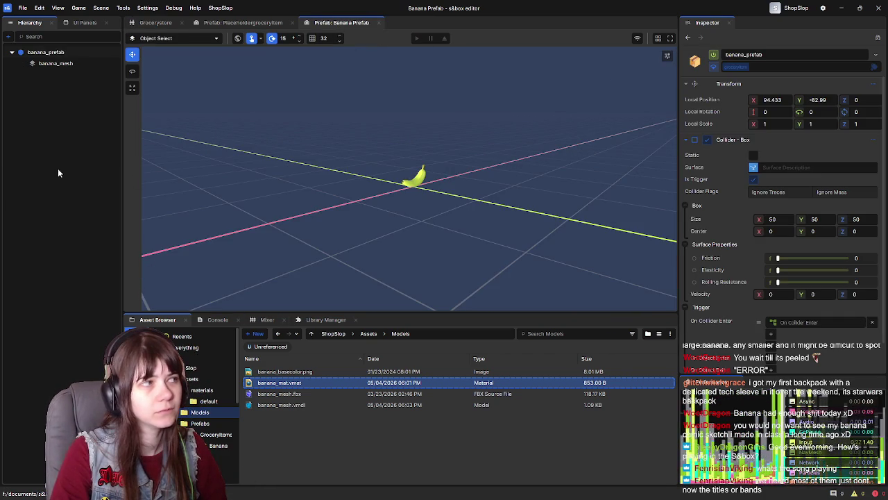
pyautogui.click(156, 22)
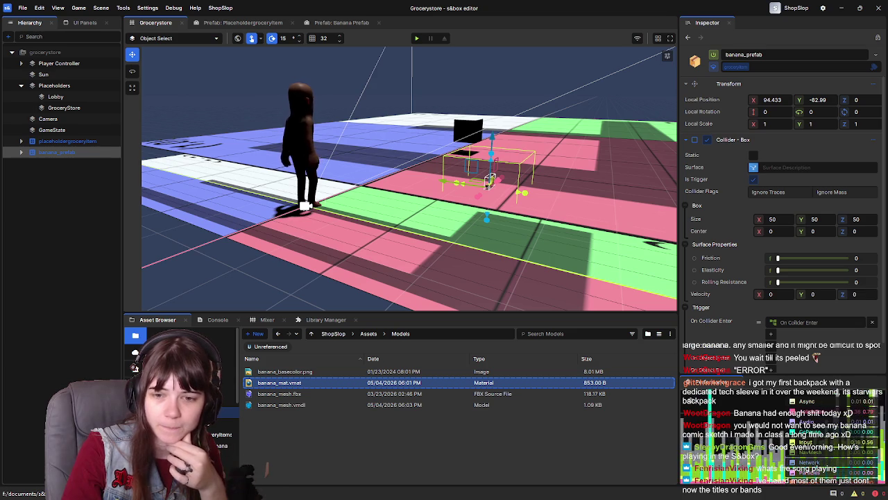
pyautogui.moveTo(887, 317)
pyautogui.mouseDown()
pyautogui.moveTo(718, 317)
pyautogui.moveTo(757, 355)
pyautogui.moveTo(887, 355)
pyautogui.mouseUp()
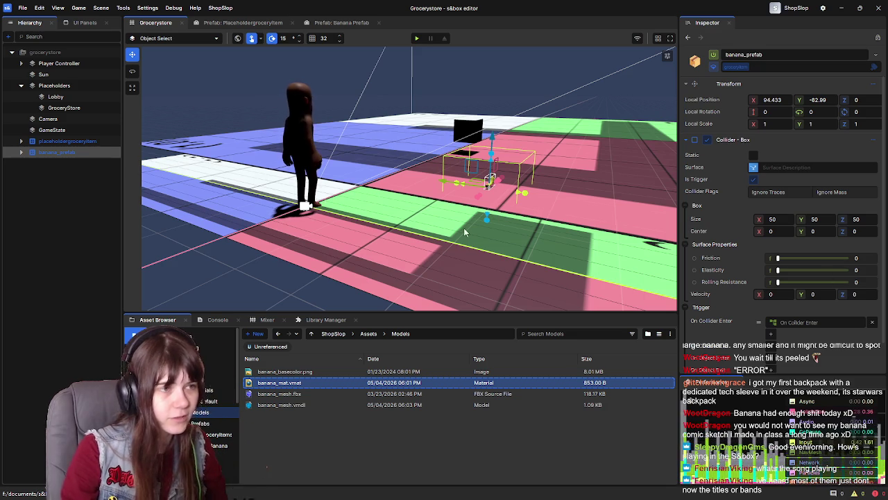
pyautogui.moveTo(439, 186); pyautogui.dragTo(447, 160)
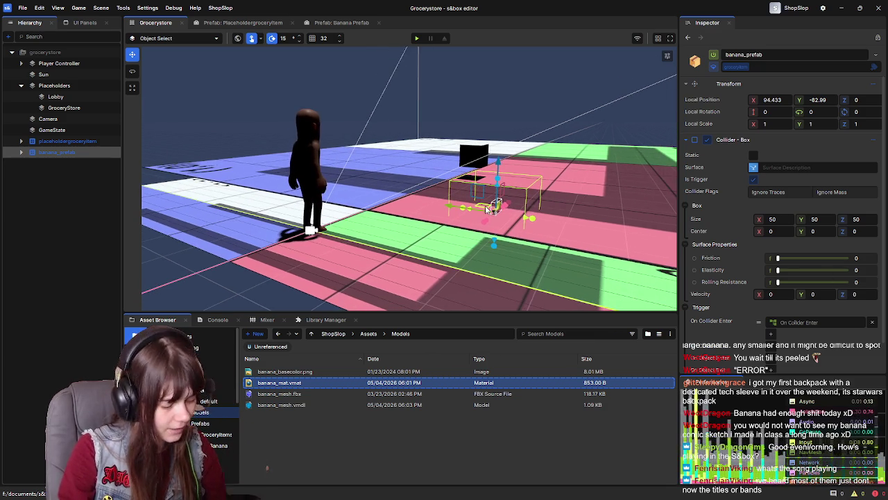
# Close the s&box editor and launcher, then permanently delete the Recycle Bin's 4 items
pyautogui.click(882, 7)
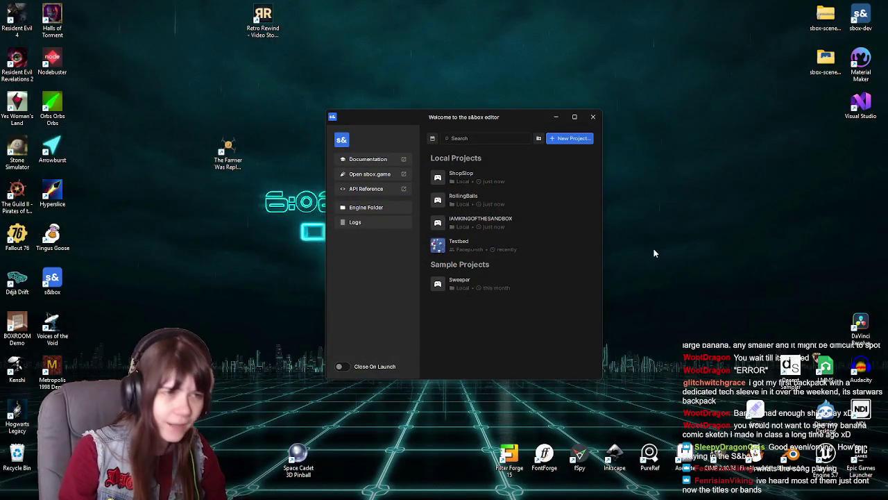
pyautogui.click(593, 118)
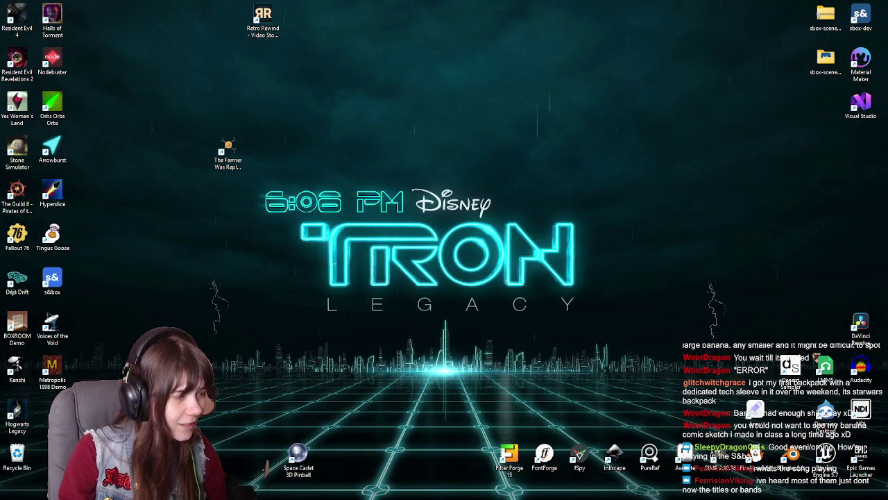
pyautogui.rightClick(17, 454)
pyautogui.click(45, 389)
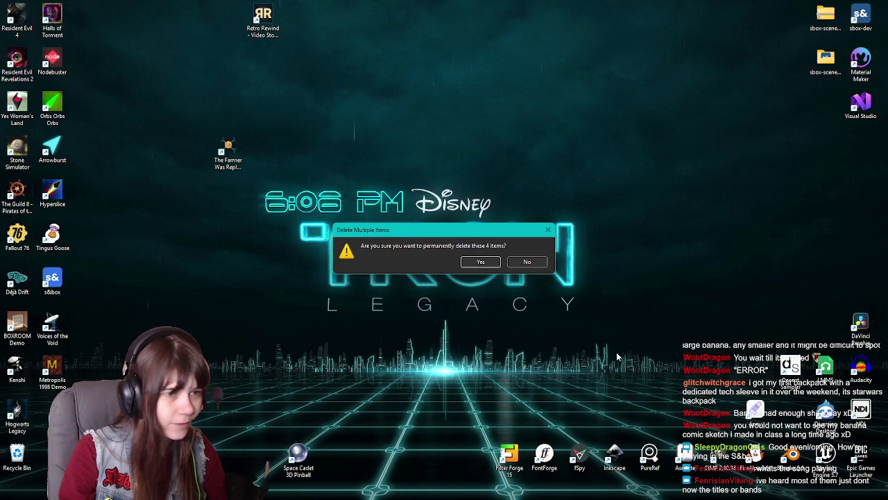
pyautogui.click(482, 259)
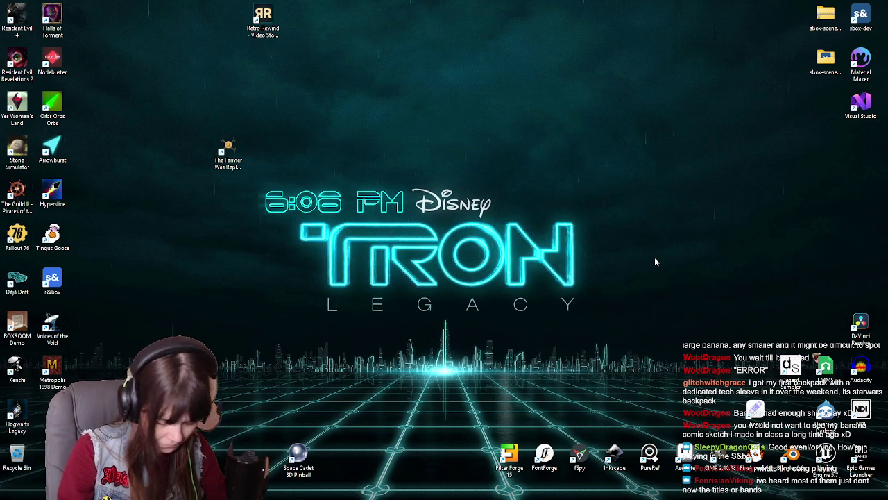